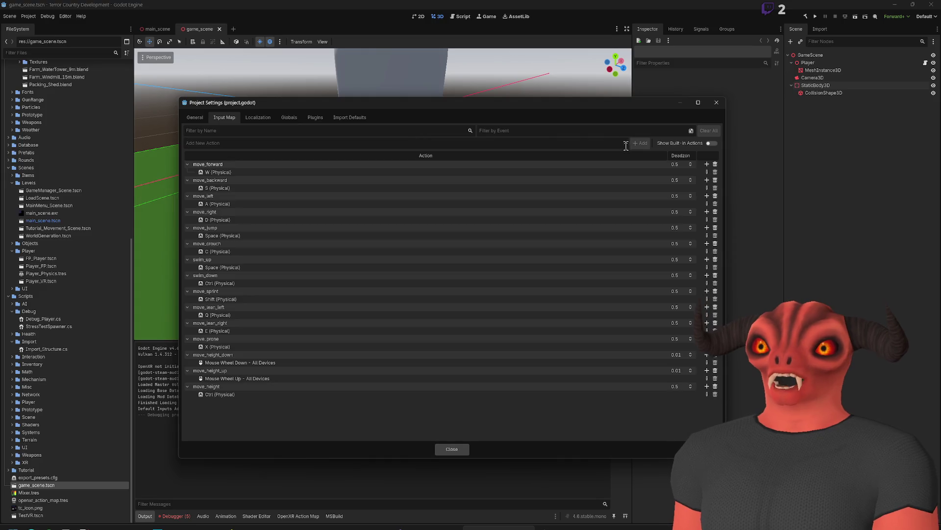
# Step: Add a new input action named back_jump, correcting the capital J to lowercase
pyautogui.click(517, 131)
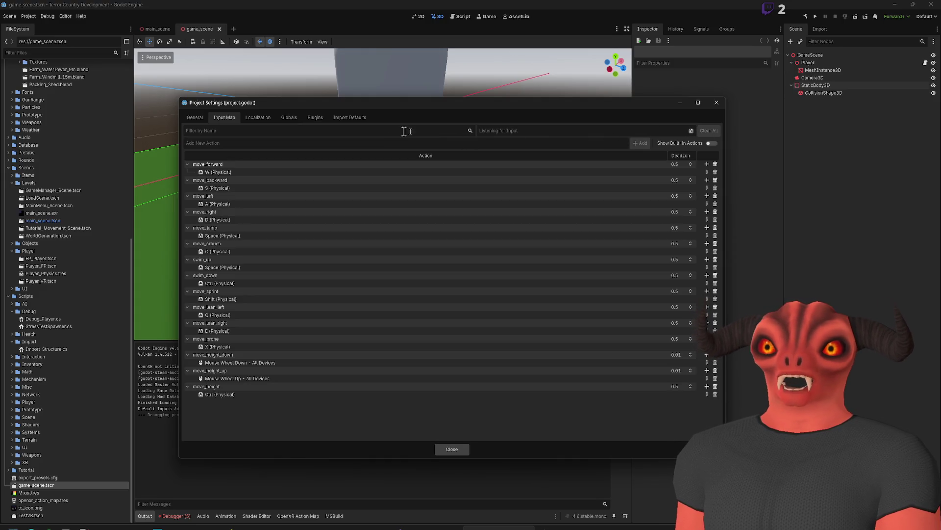
pyautogui.click(289, 141)
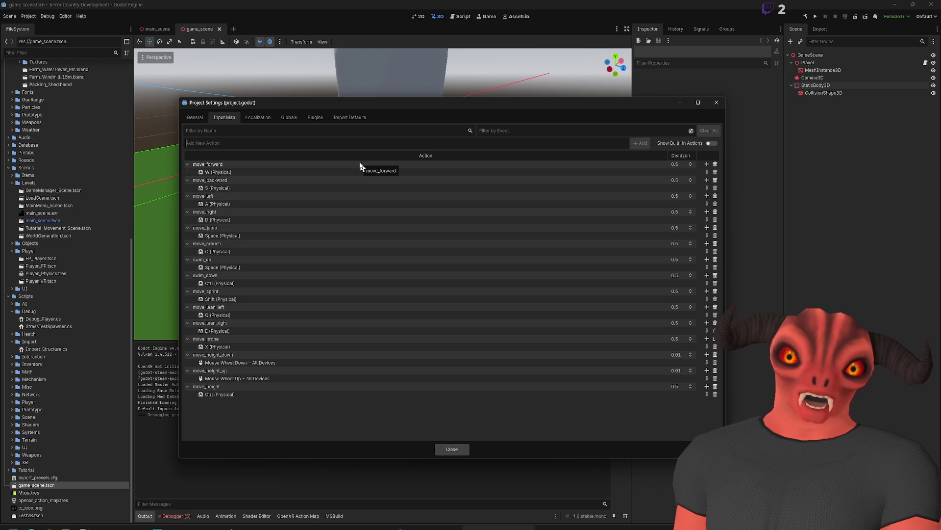
pyautogui.write('back_Jump')
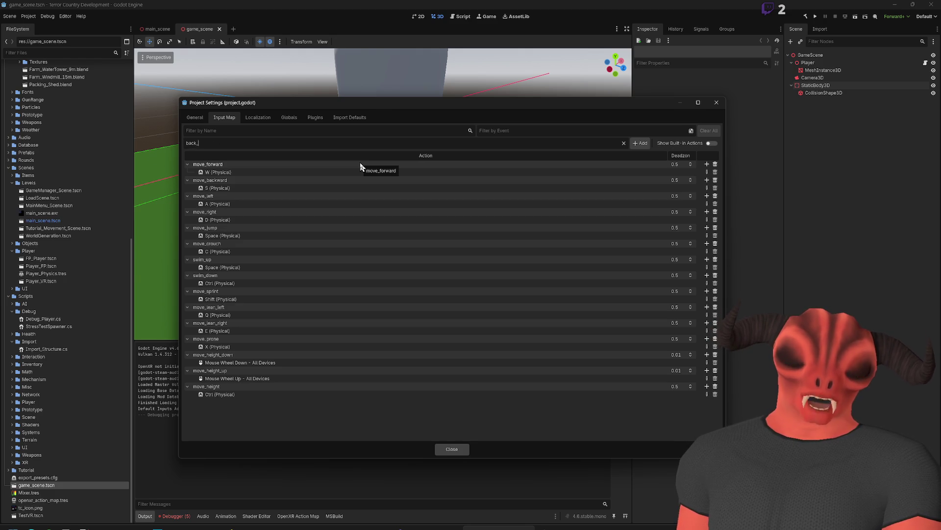
pyautogui.press('Left')
pyautogui.press('Left')
pyautogui.press('Left')
pyautogui.press('BackSpace')
pyautogui.write('j')
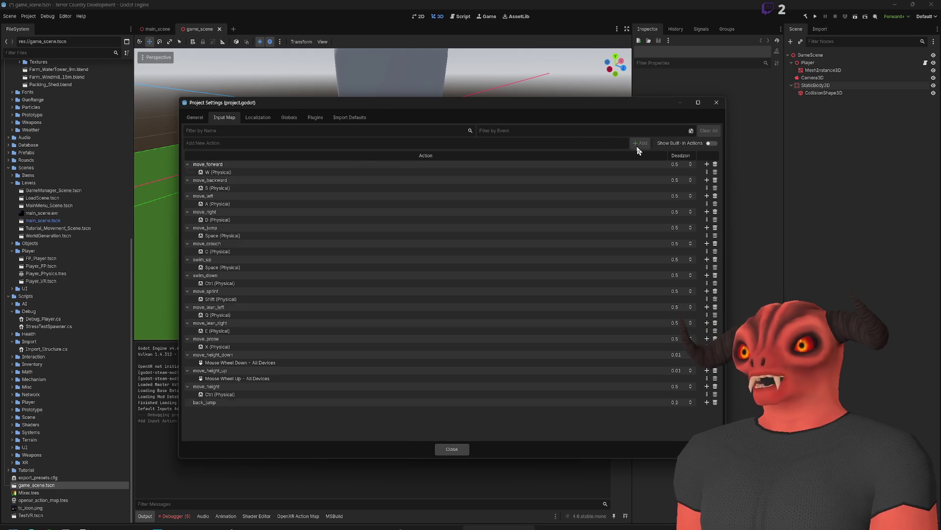
pyautogui.click(637, 143)
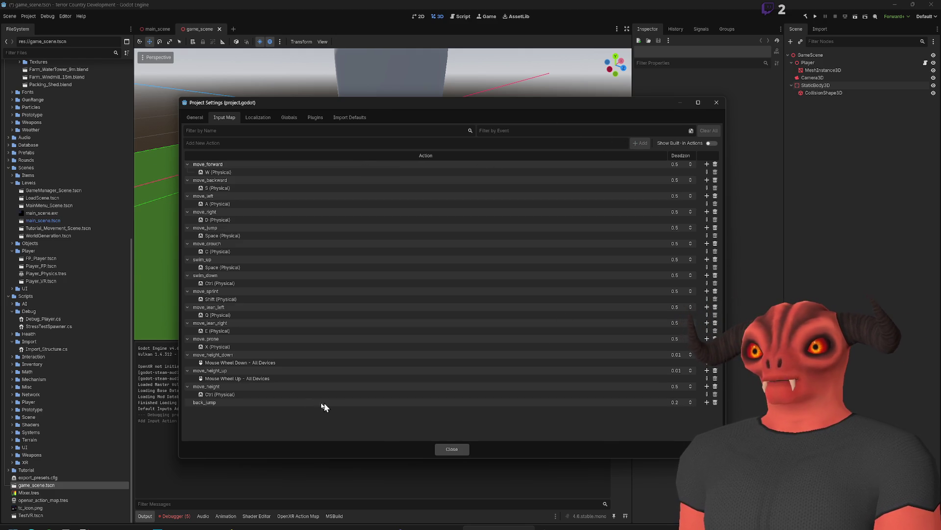
# Step: Browse the mouse and keyboard event choices for back_jump, then cancel without assigning one
pyautogui.click(706, 402)
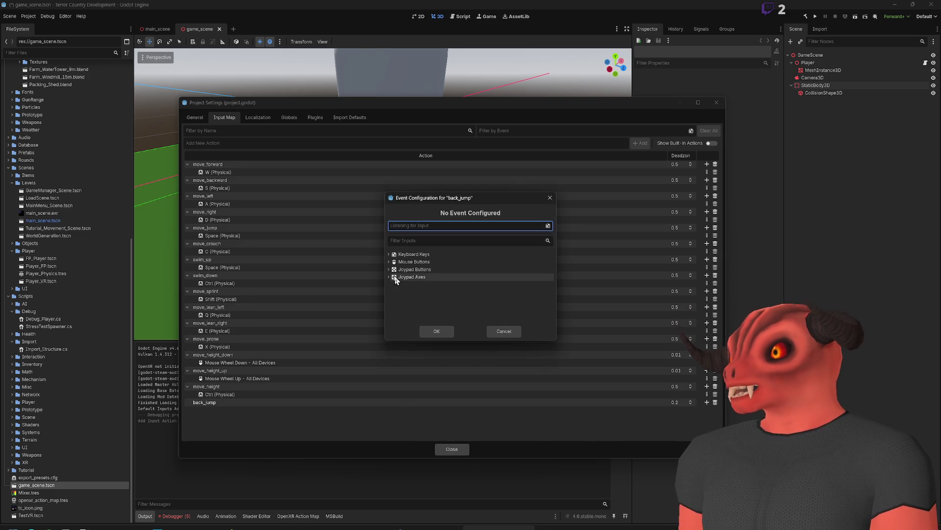
pyautogui.click(405, 261)
pyautogui.click(389, 261)
pyautogui.click(388, 254)
pyautogui.scroll(-3, 452, 284)
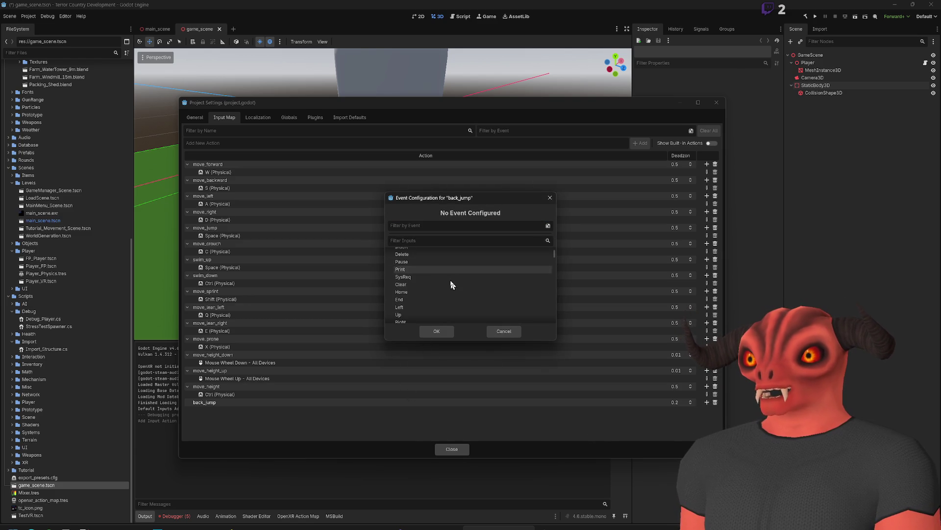
pyautogui.click(503, 331)
# Step: Delete back_jump, undo the deletion, and collapse move_height_up without renaming it
pyautogui.click(716, 402)
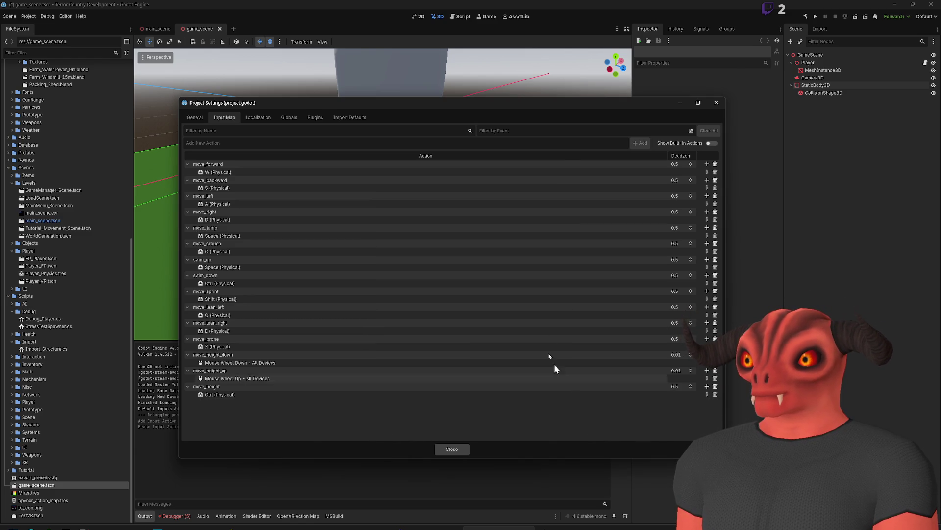
pyautogui.click(578, 130)
pyautogui.scroll(1, 579, 130)
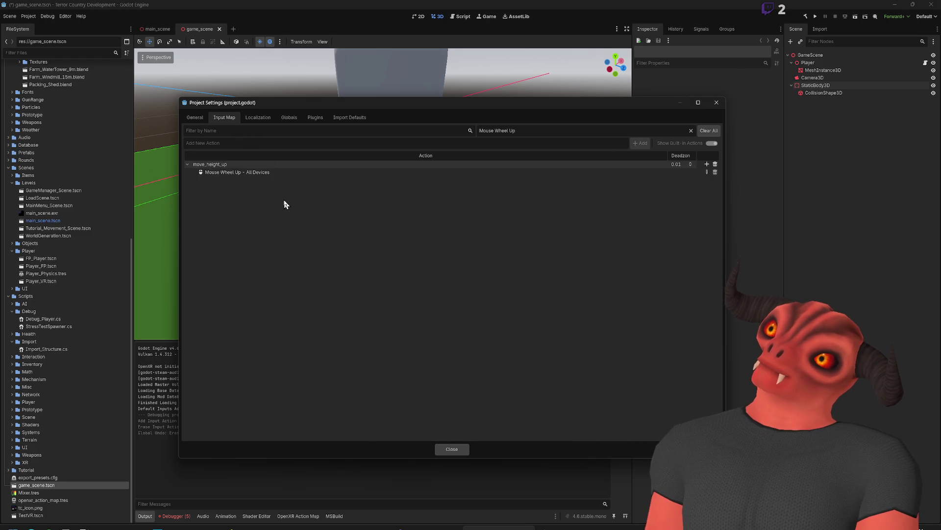
pyautogui.hotkey('ctrl', 'z')
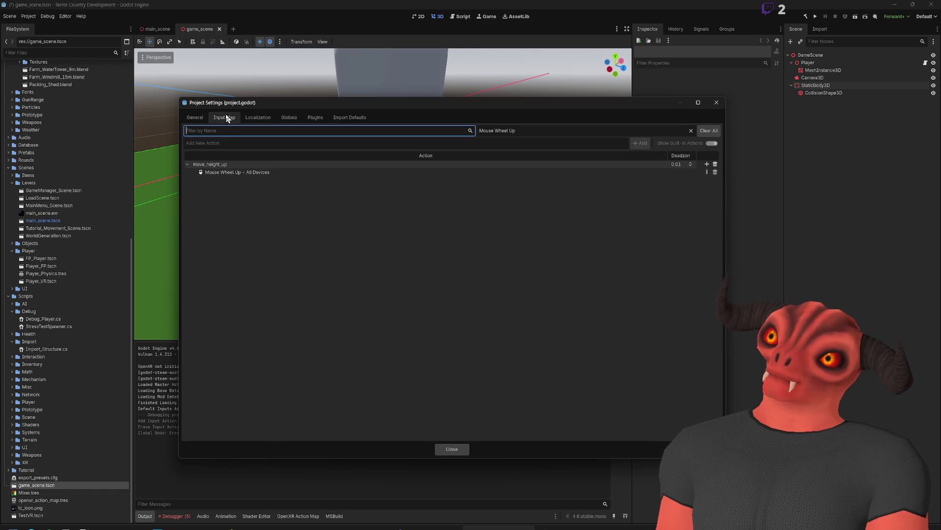
pyautogui.doubleClick(191, 163)
pyautogui.click(186, 165)
pyautogui.click(186, 165)
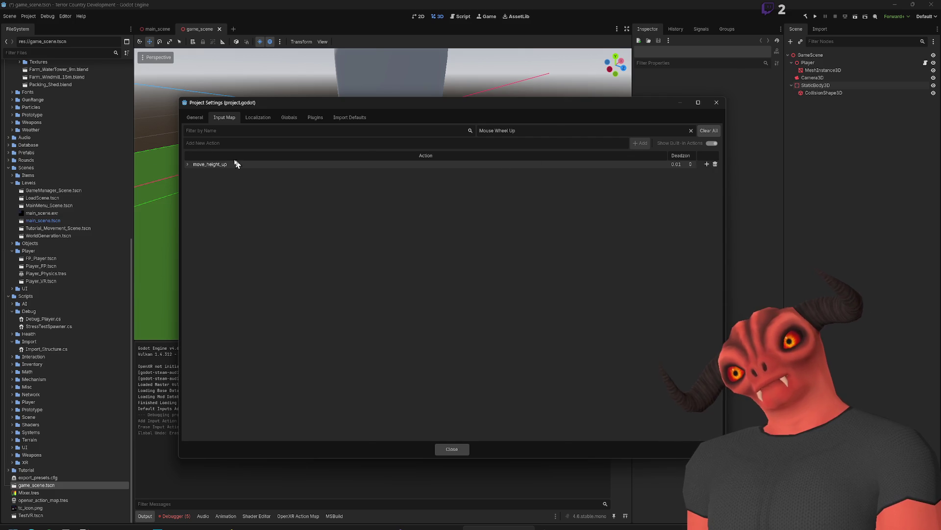
# Step: Clear the Mouse Wheel Up event filter and delete the back_jump action again
pyautogui.click(189, 117)
pyautogui.click(225, 117)
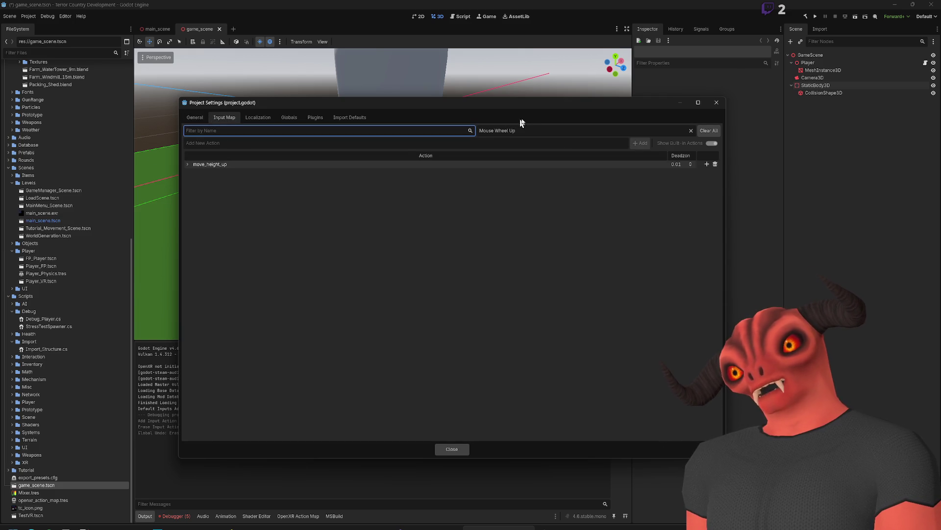
pyautogui.click(692, 131)
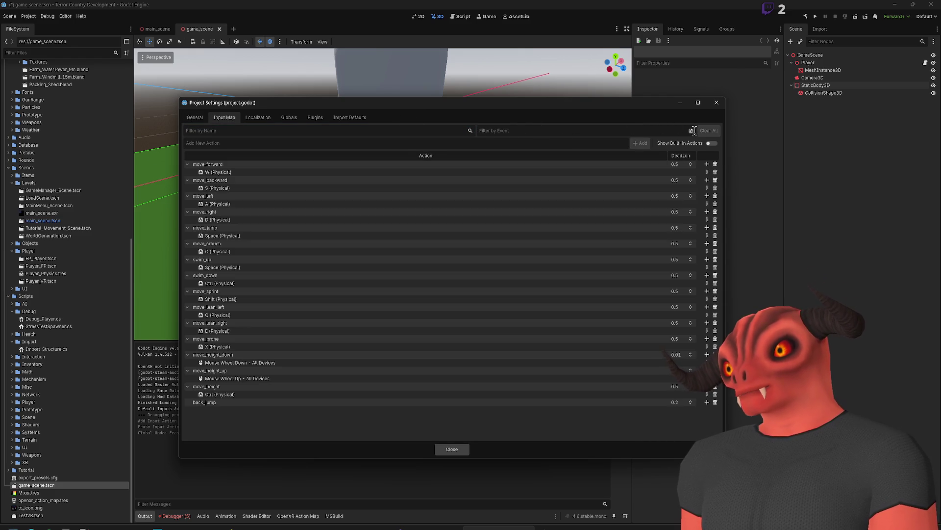
pyautogui.moveTo(715, 405)
pyautogui.mouseDown()
pyautogui.moveTo(498, 346)
pyautogui.moveTo(559, 128)
pyautogui.moveTo(536, 362)
pyautogui.moveTo(500, 413)
pyautogui.mouseUp()
pyautogui.click(716, 404)
pyautogui.click(194, 117)
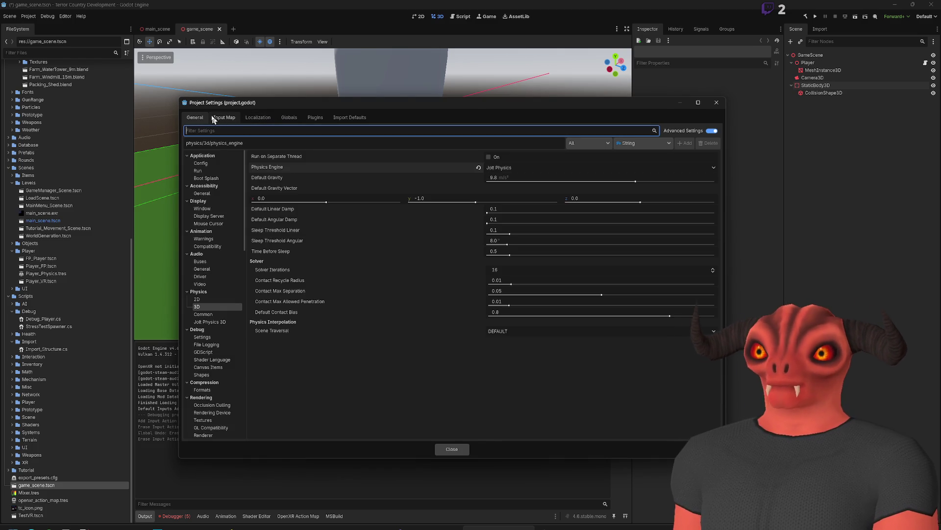
pyautogui.click(210, 307)
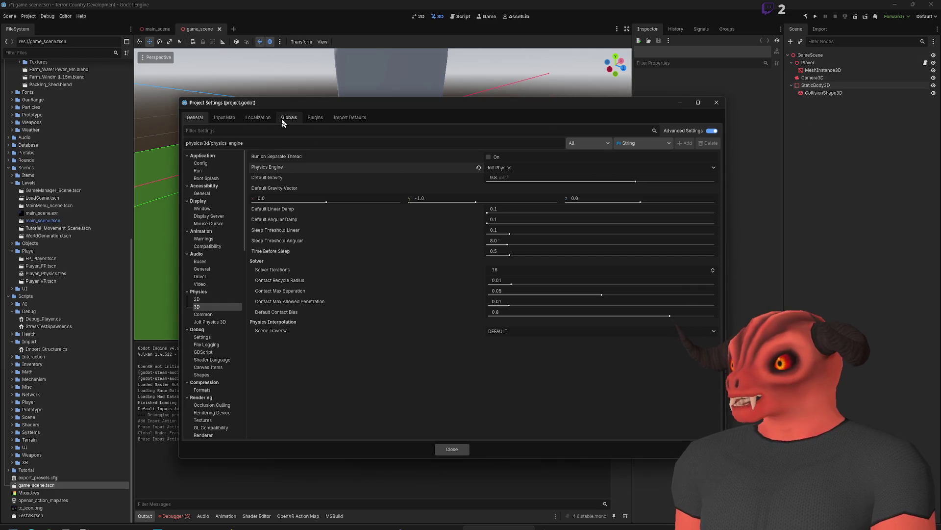
# Step: Look through the Localization, Plugins and Import Defaults pages of Project Settings
pyautogui.click(222, 118)
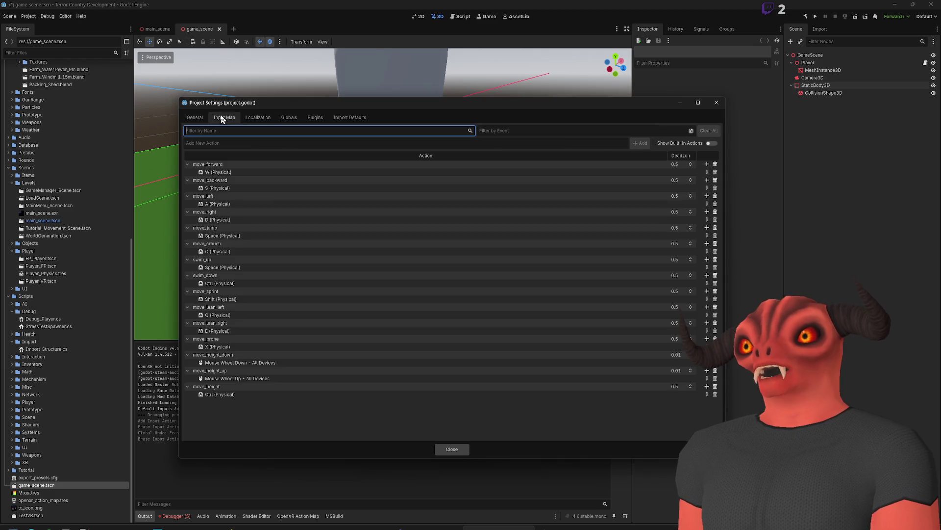
pyautogui.click(258, 117)
pyautogui.click(316, 117)
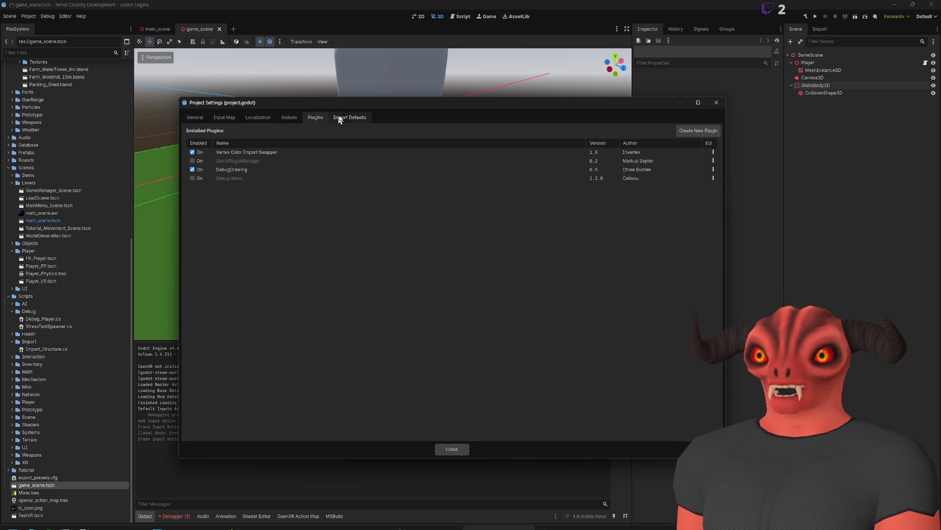
pyautogui.click(349, 118)
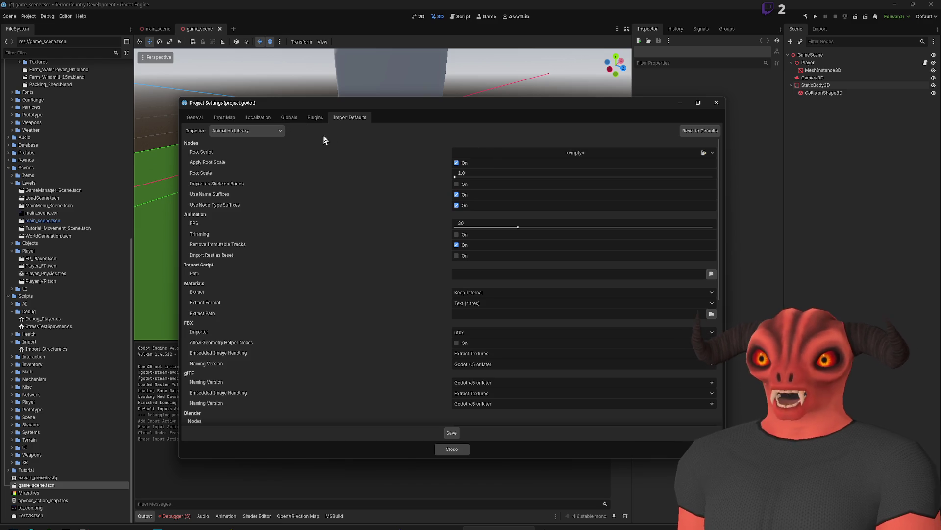
pyautogui.scroll(-5, 369, 206)
pyautogui.scroll(5, 358, 235)
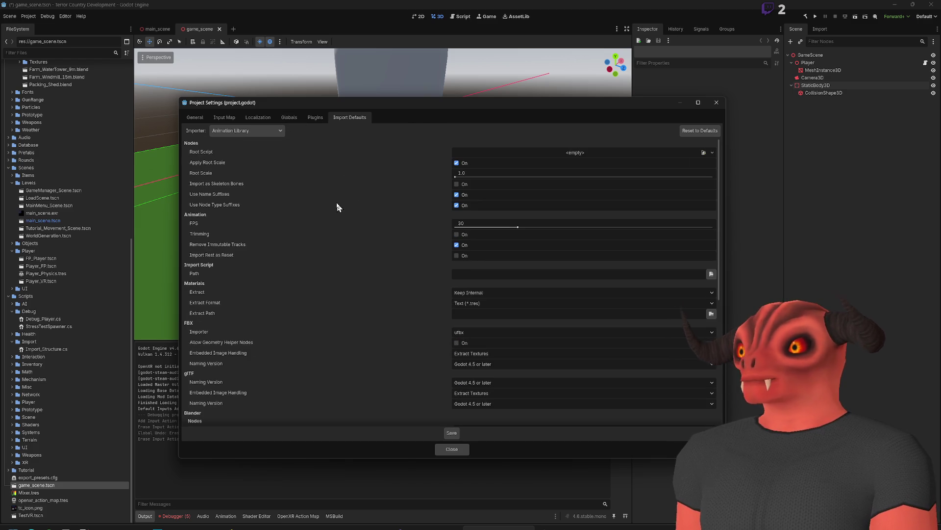
pyautogui.scroll(-5, 341, 206)
pyautogui.click(258, 117)
pyautogui.click(350, 118)
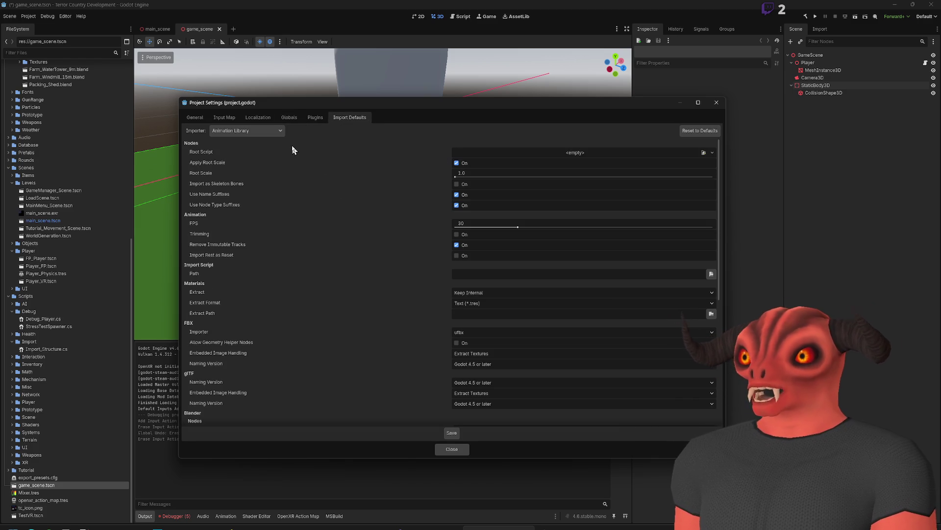
# Step: Switch the Importer from OBJ as Mesh to Scene and scroll to the Blender options
pyautogui.click(269, 130)
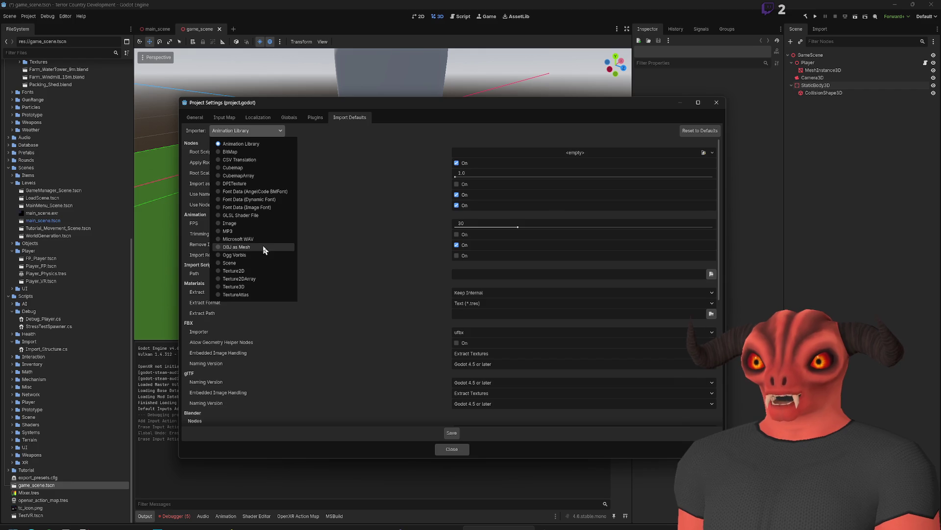
pyautogui.click(262, 247)
pyautogui.click(254, 131)
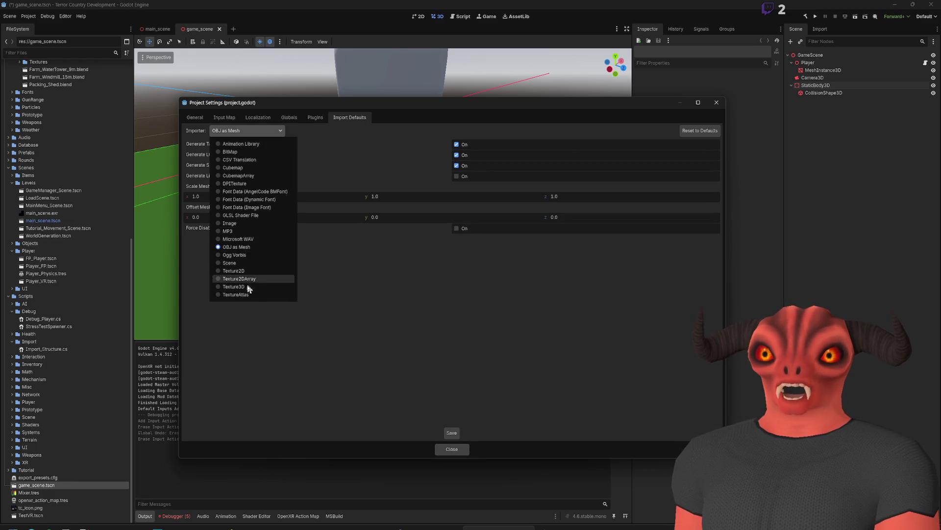
pyautogui.click(249, 262)
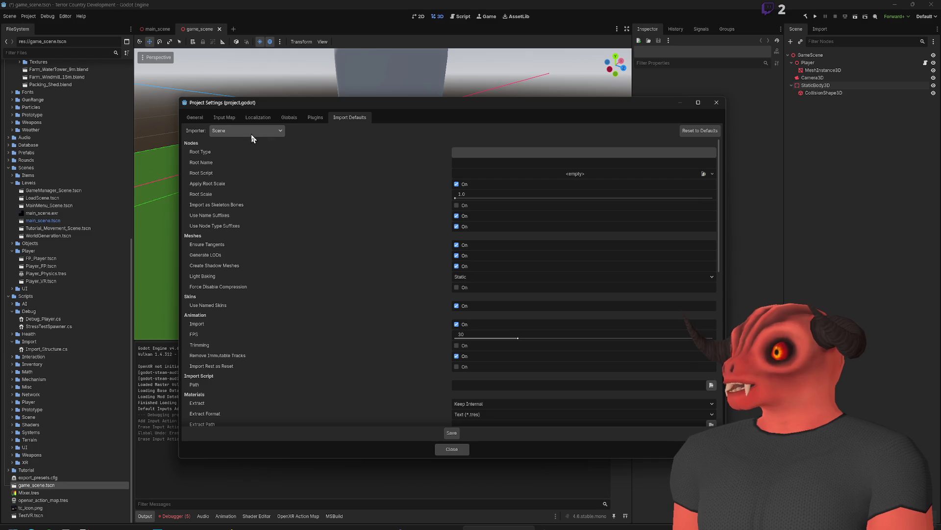
pyautogui.moveTo(322, 170)
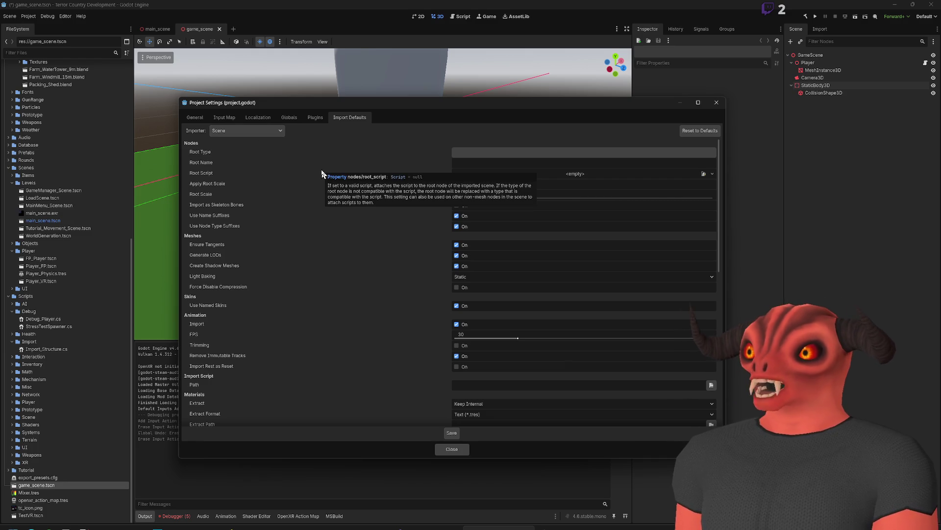
pyautogui.scroll(-10, 253, 329)
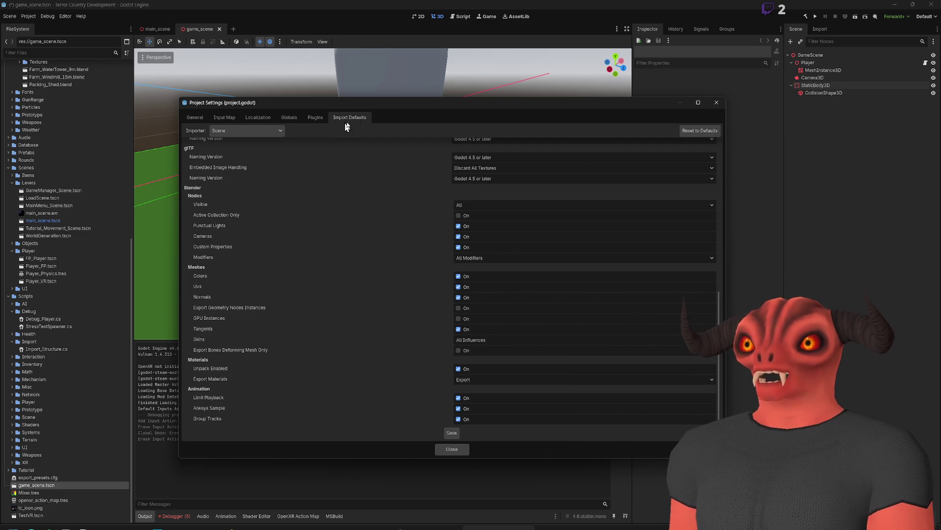
# Step: Enable Global Variable for the GameManager autoload, close Project Settings and return to Visual Studio
pyautogui.click(289, 118)
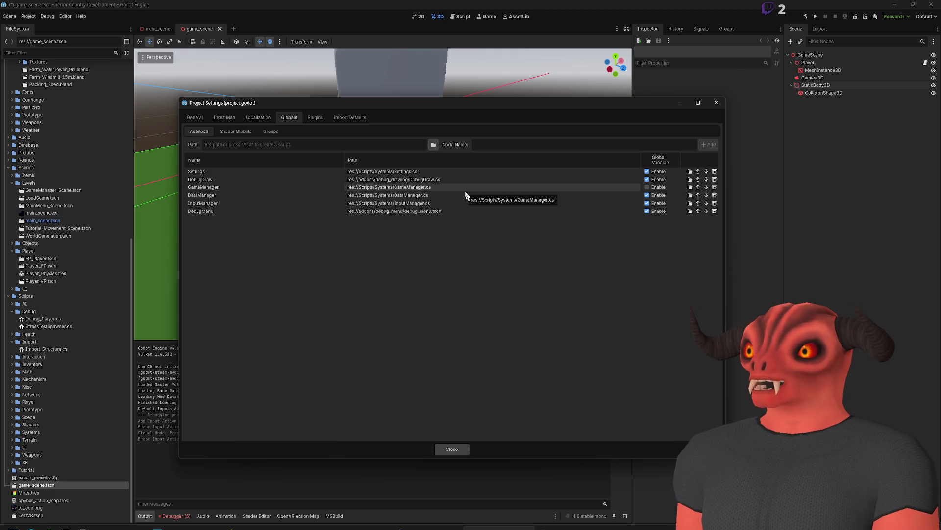
pyautogui.click(260, 188)
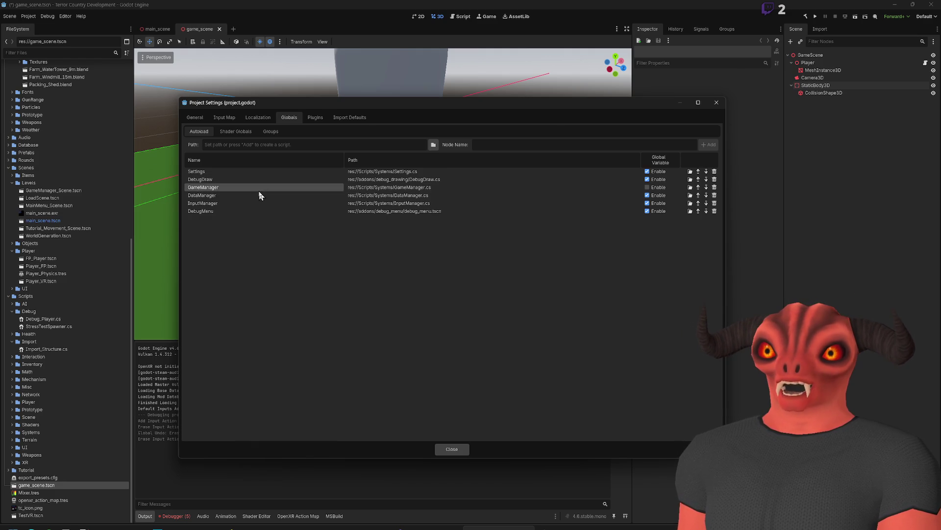
pyautogui.click(647, 188)
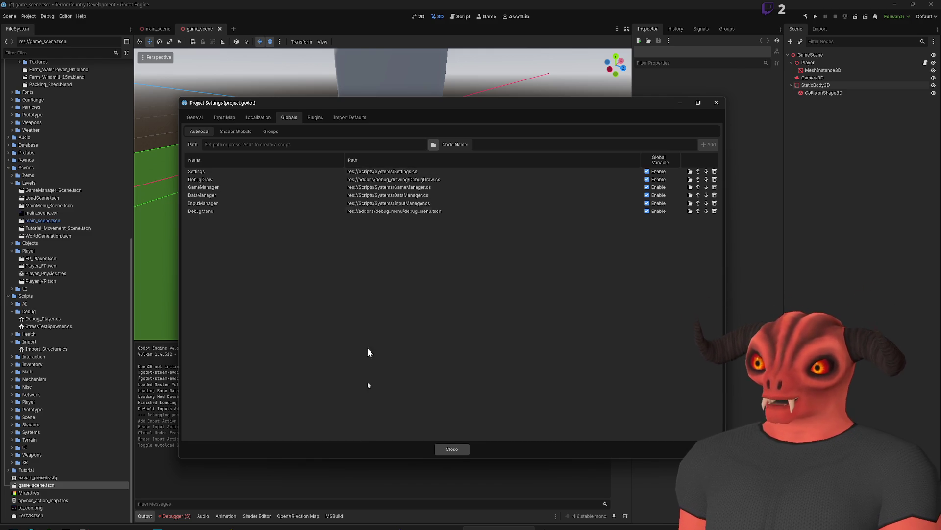
pyautogui.click(450, 450)
pyautogui.hotkey('alt', 'Tab')
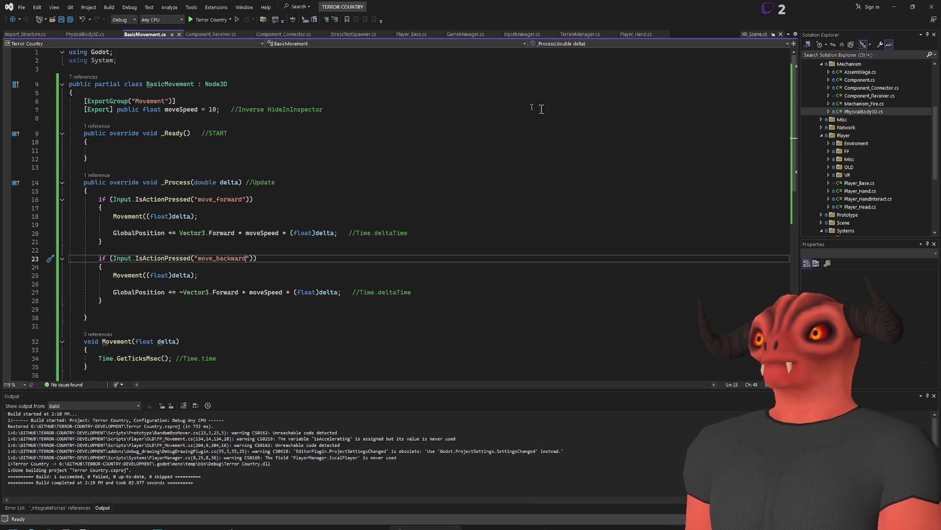
# Step: Open GameManager.cs from the Systems folder and select its Node base class
pyautogui.scroll(-5, 873, 116)
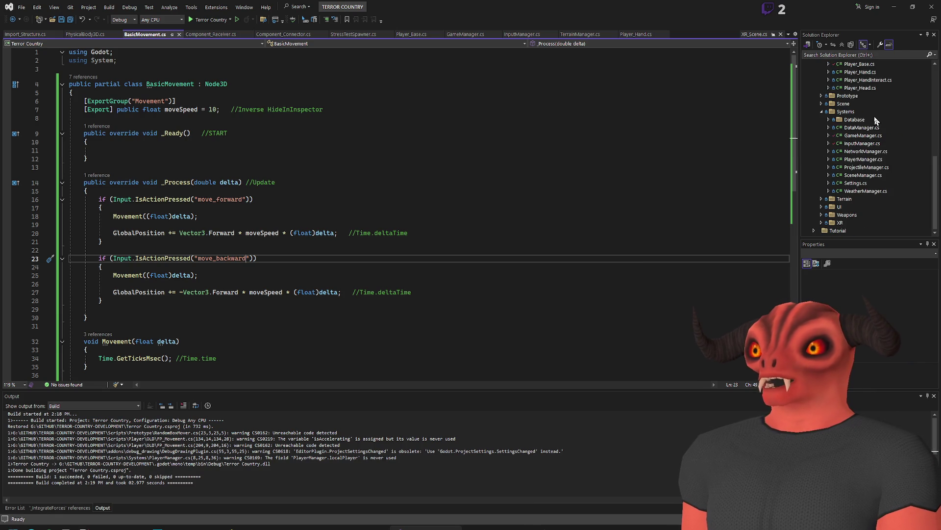
pyautogui.doubleClick(869, 136)
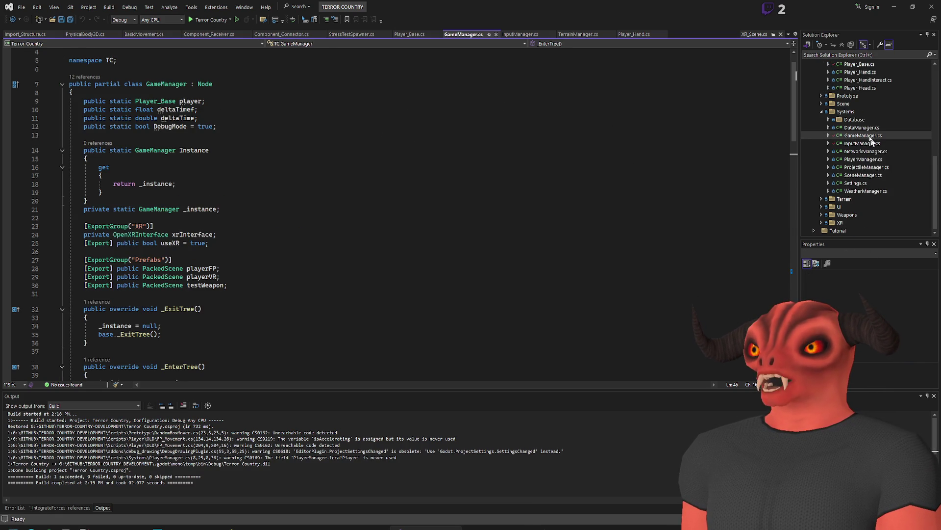
pyautogui.scroll(1, 507, 214)
pyautogui.doubleClick(205, 110)
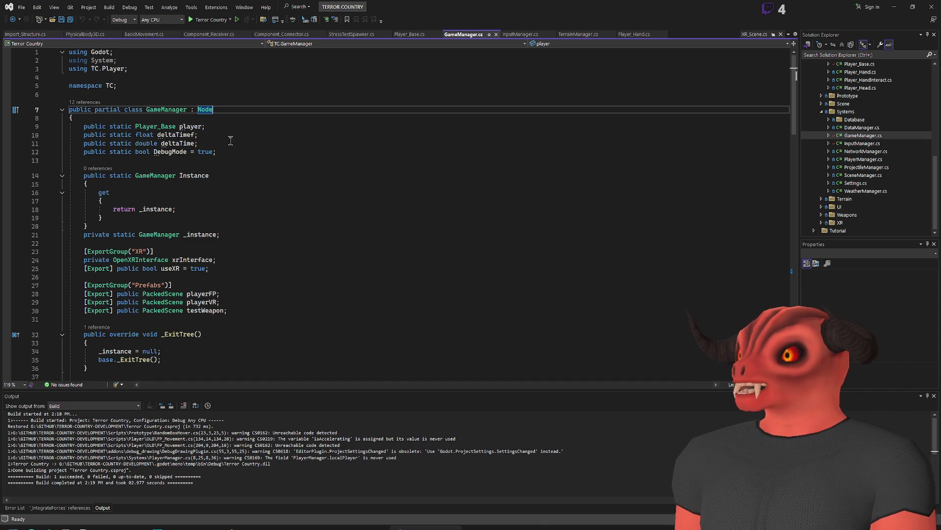
pyautogui.moveTo(135, 135); pyautogui.dragTo(239, 142)
pyautogui.scroll(-19, 243, 129)
pyautogui.scroll(-9, 242, 129)
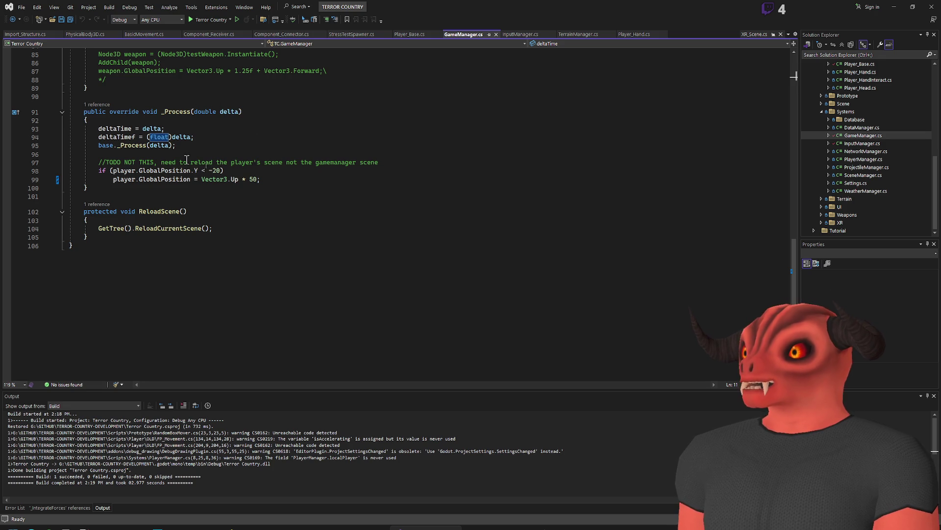
pyautogui.click(156, 128)
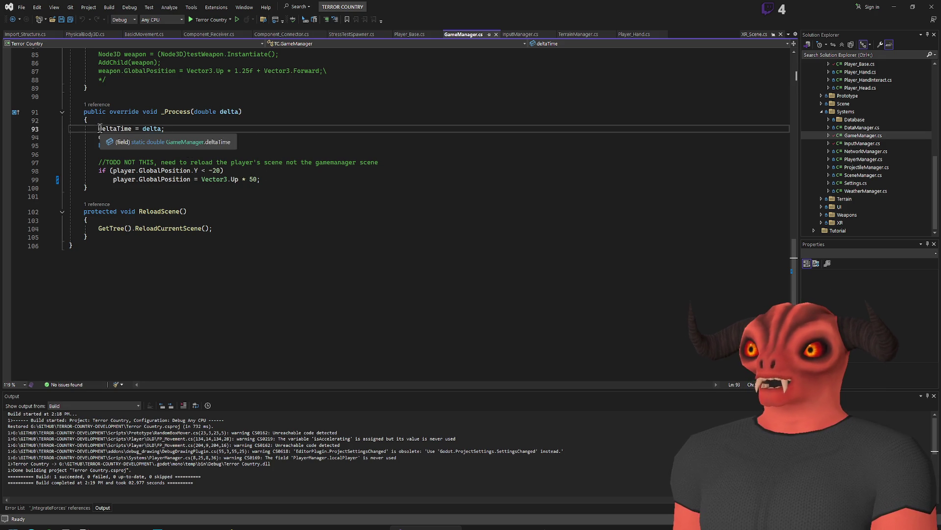
pyautogui.click(117, 137)
pyautogui.click(188, 137)
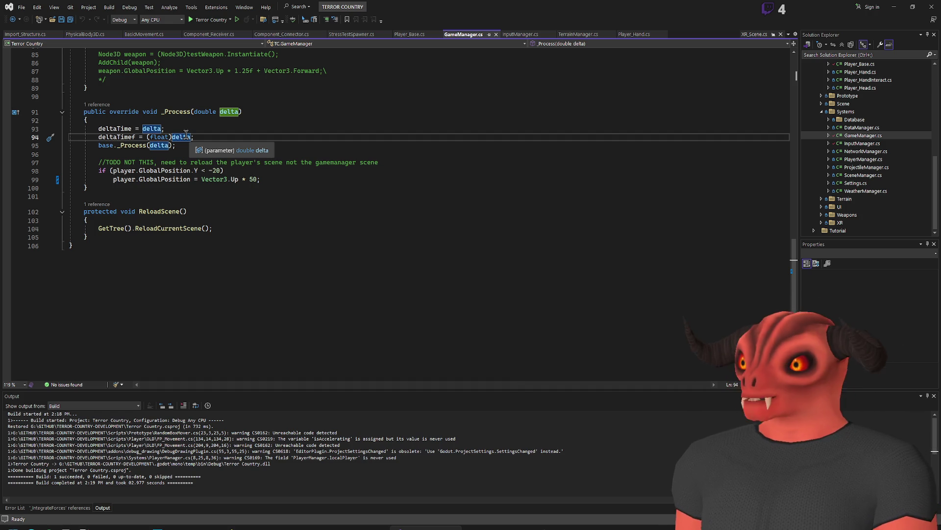
pyautogui.scroll(18, 240, 196)
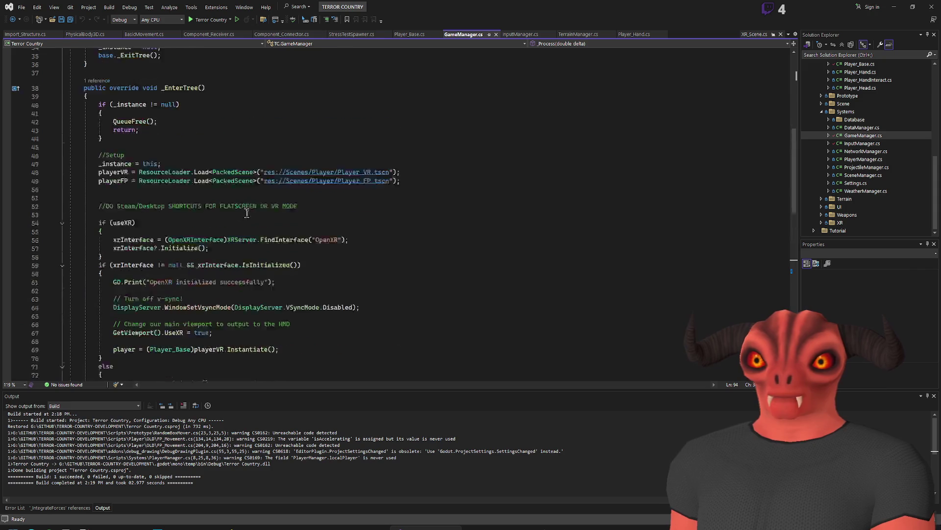
pyautogui.scroll(3, 187, 119)
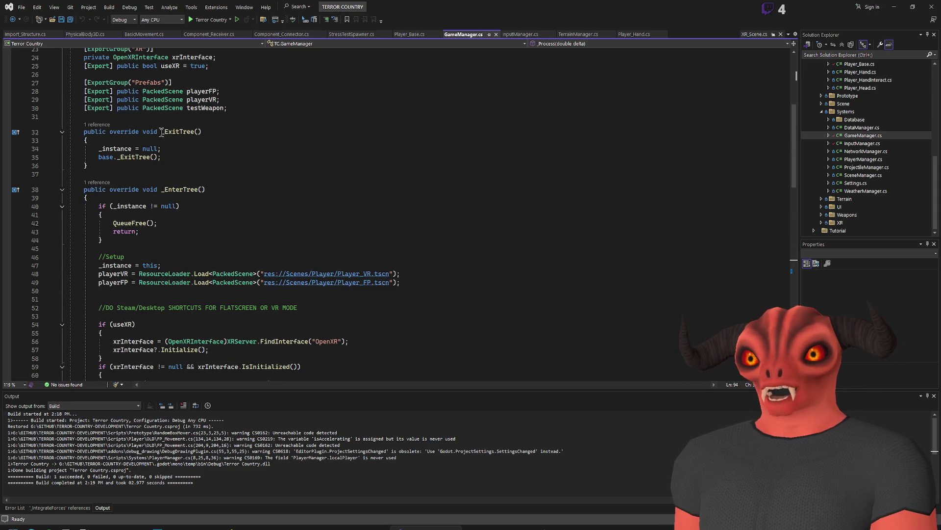
pyautogui.click(162, 131)
pyautogui.press('Down')
pyautogui.press('Down')
pyautogui.press('Down')
pyautogui.hotkey('shift', 'End')
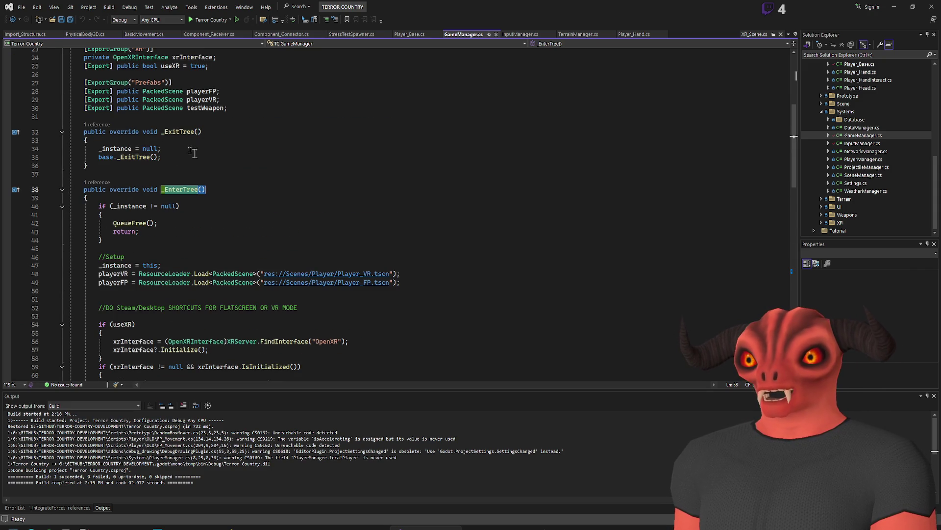
pyautogui.click(161, 131)
pyautogui.moveTo(161, 189); pyautogui.dragTo(259, 190)
pyautogui.click(259, 189)
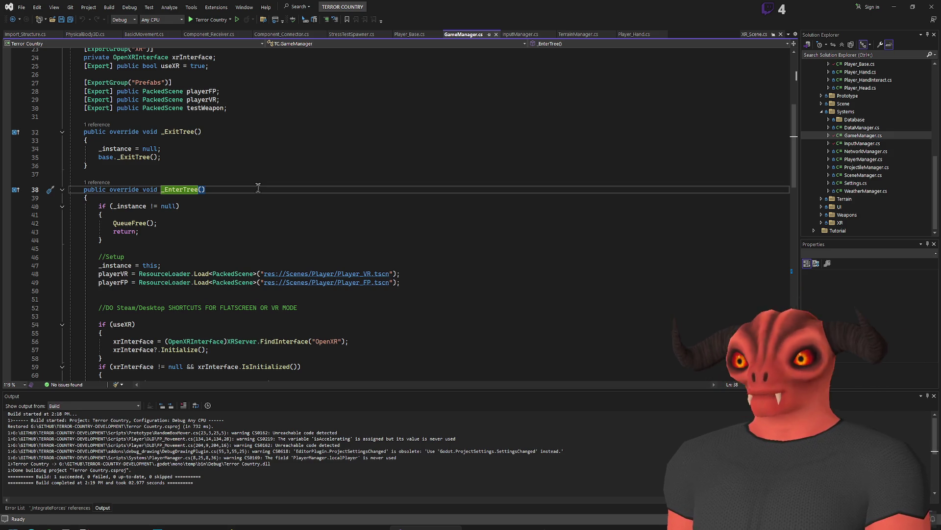
pyautogui.scroll(5, 257, 187)
pyautogui.scroll(-3, 255, 197)
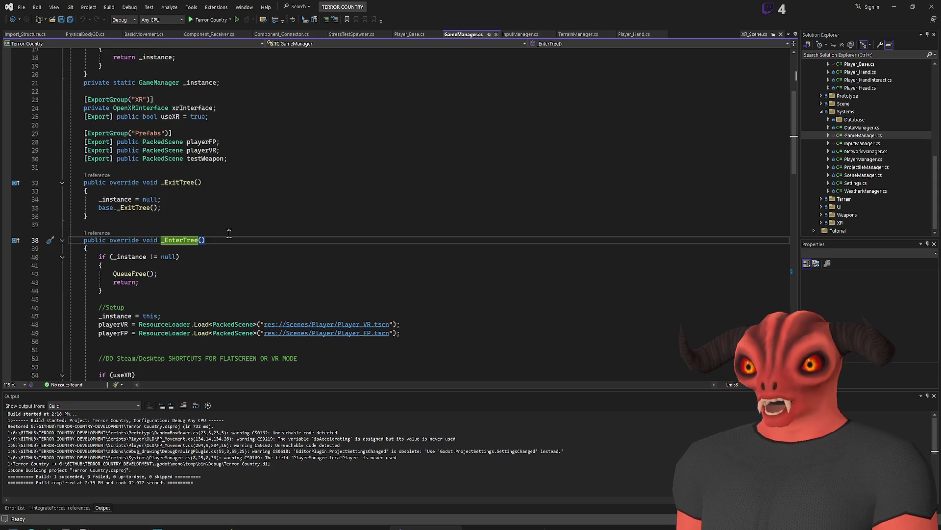
pyautogui.scroll(6, 229, 233)
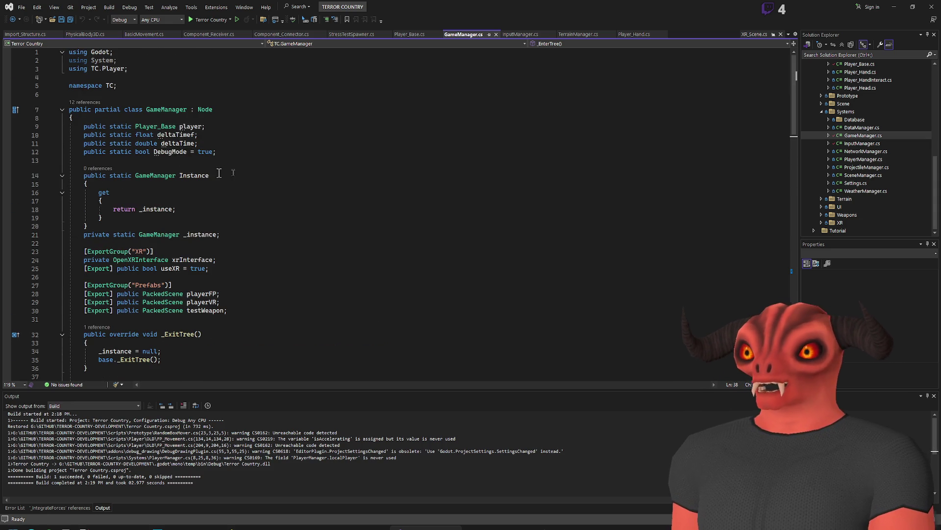
pyautogui.scroll(-8, 270, 132)
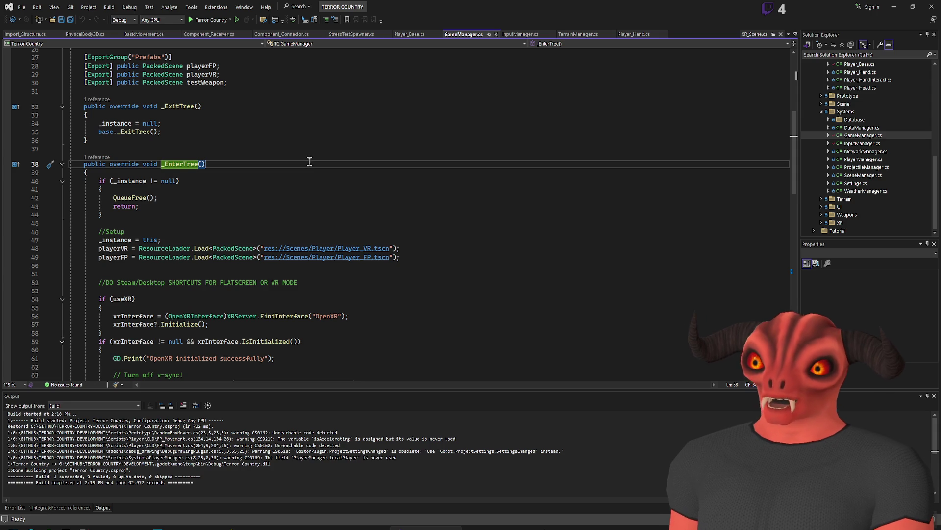
pyautogui.scroll(-3, 309, 162)
pyautogui.moveTo(98, 171); pyautogui.dragTo(401, 173)
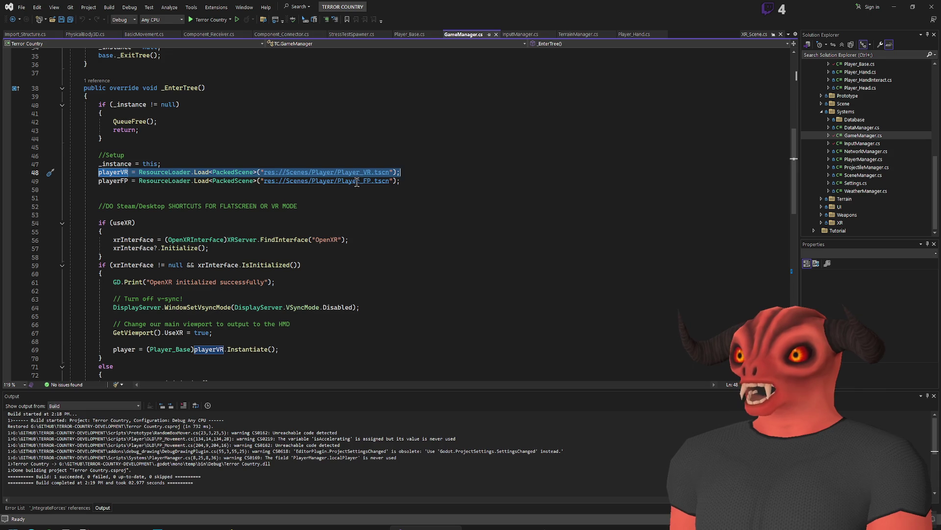
pyautogui.moveTo(364, 181); pyautogui.dragTo(372, 181)
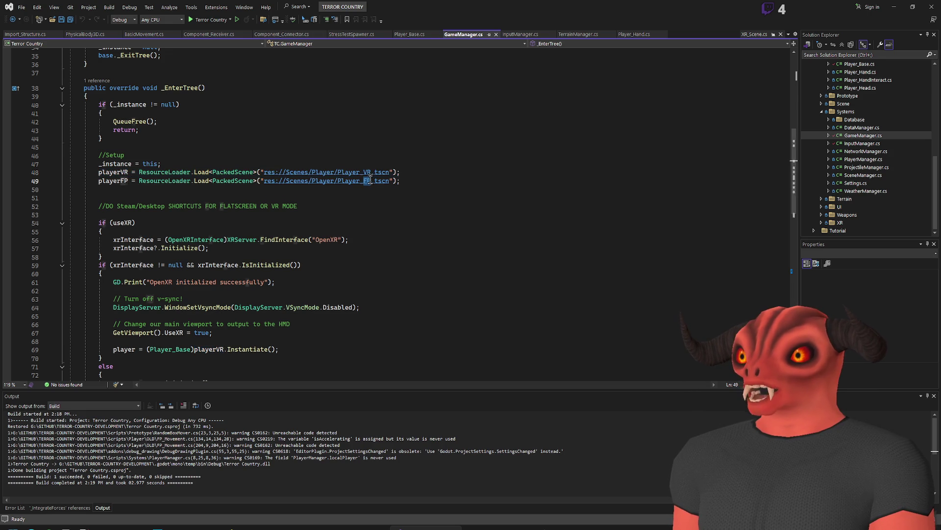
pyautogui.click(459, 180)
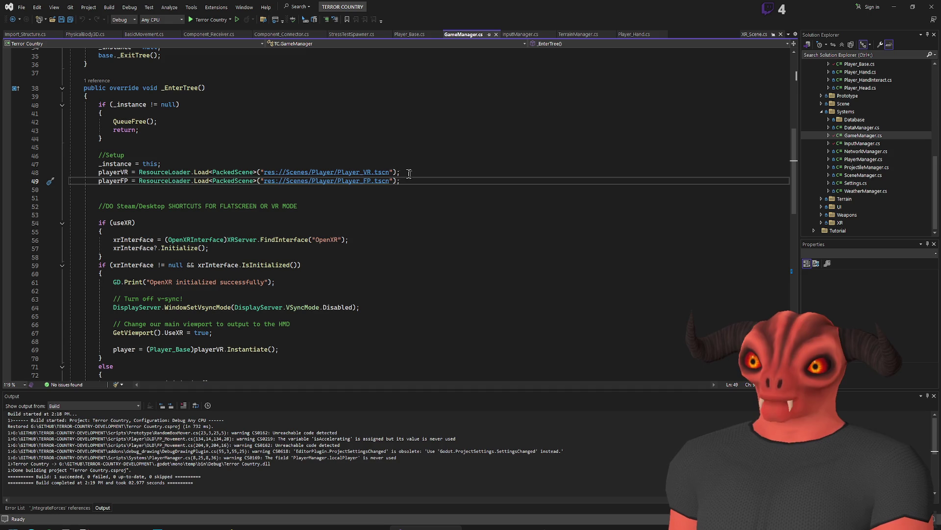
pyautogui.click(106, 172)
pyautogui.scroll(-3, 105, 183)
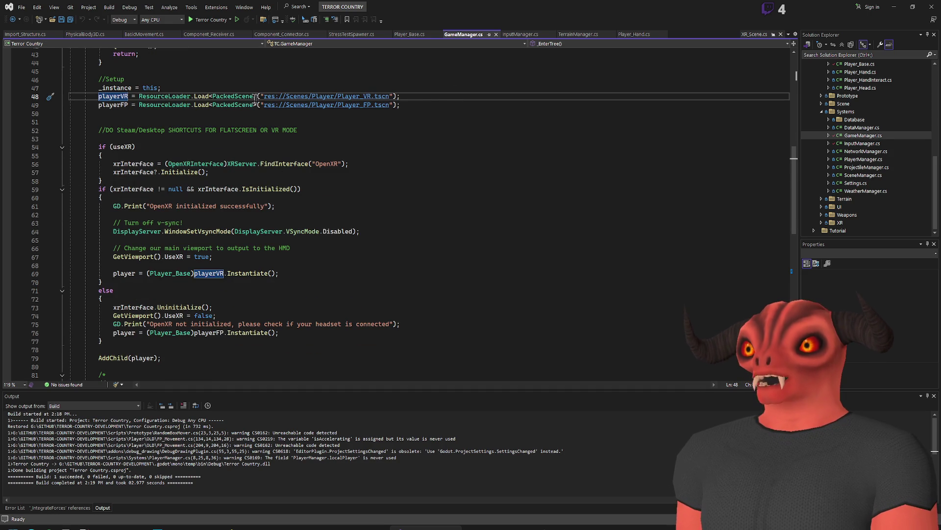
pyautogui.scroll(3, 353, 155)
pyautogui.press('F12')
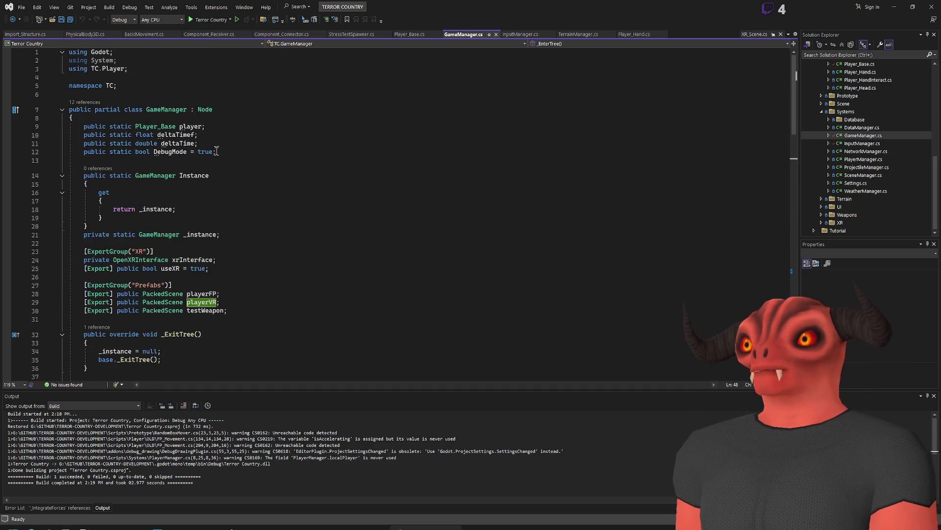
# Step: Add an [Export] line above the player field, then delete it again
pyautogui.click(219, 122)
pyautogui.press('Return')
pyautogui.write('[Export')
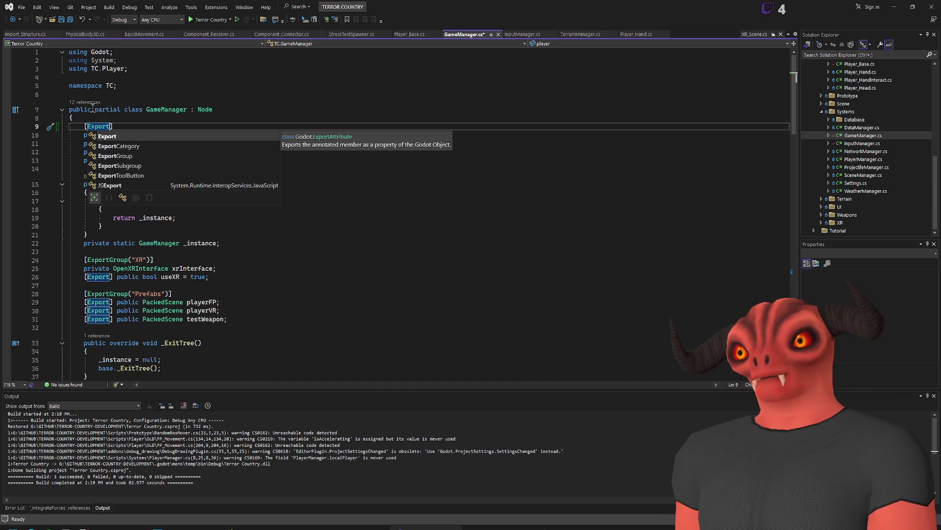
pyautogui.hotkey('ctrl', 'BackSpace')
pyautogui.press('BackSpace')
pyautogui.press('BackSpace')
pyautogui.press('BackSpace')
# Step: Review the VR and flatscreen player instantiation and AddChild(player) lines, then return to Godot
pyautogui.scroll(-10, 166, 139)
pyautogui.moveTo(402, 197); pyautogui.dragTo(91, 195)
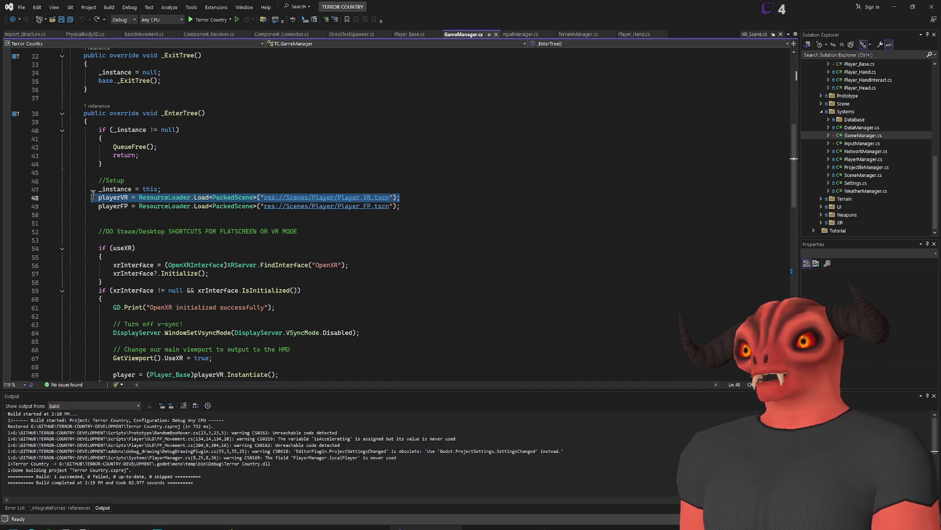
pyautogui.click(166, 197)
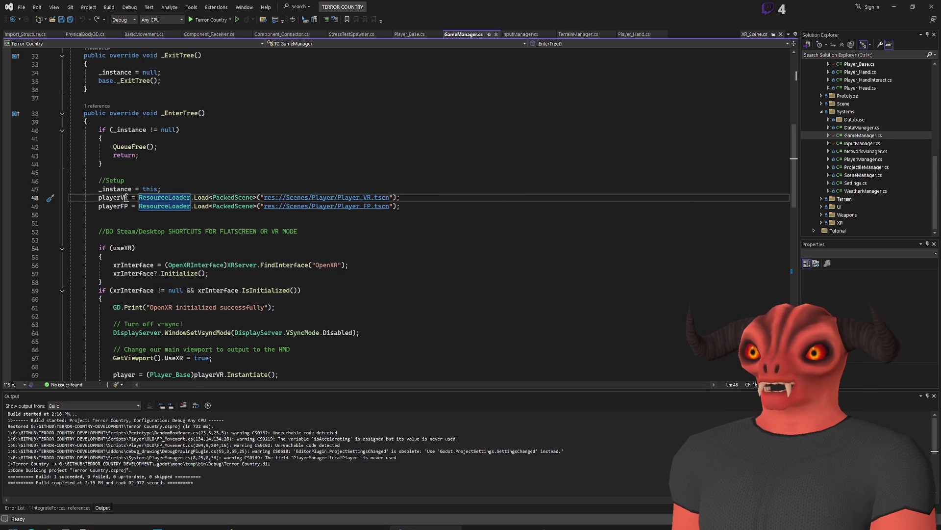
pyautogui.scroll(-5, 127, 198)
pyautogui.moveTo(110, 122); pyautogui.dragTo(133, 121)
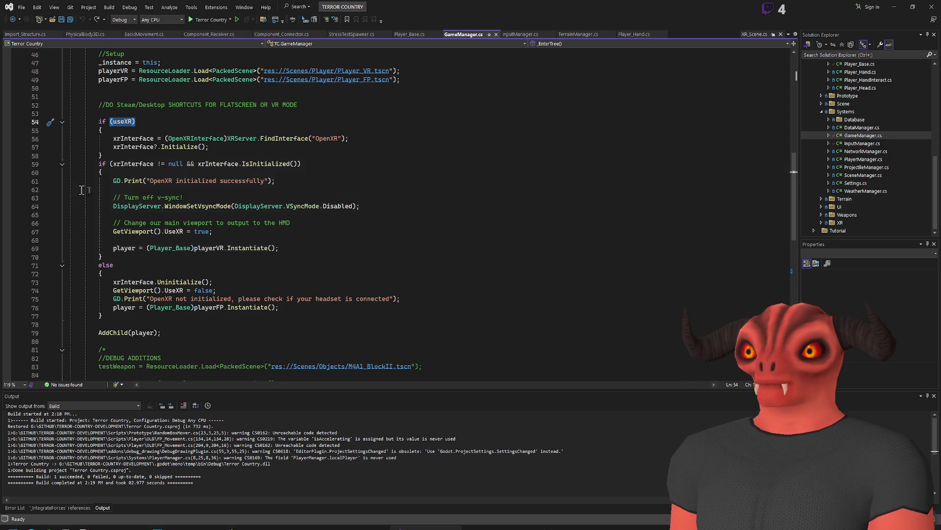
pyautogui.moveTo(113, 248); pyautogui.dragTo(278, 248)
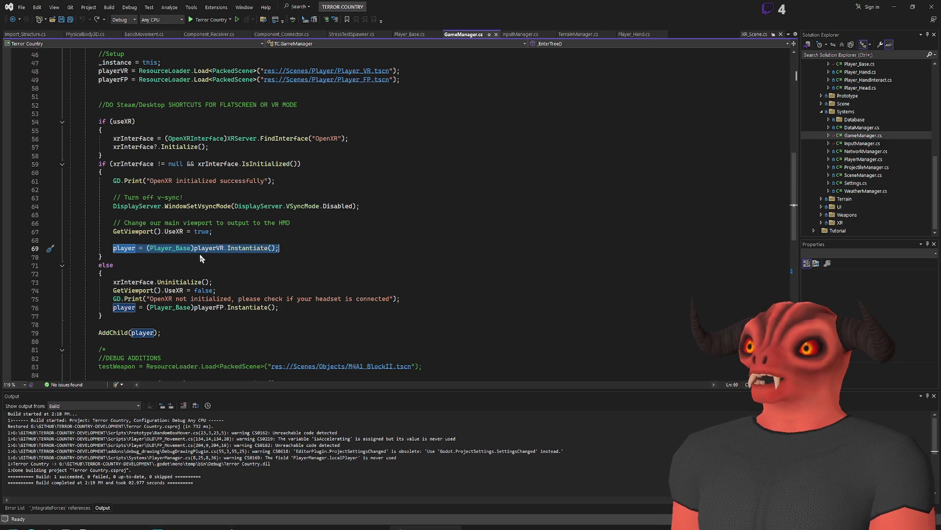
pyautogui.scroll(-3, 188, 240)
pyautogui.moveTo(115, 232); pyautogui.dragTo(308, 227)
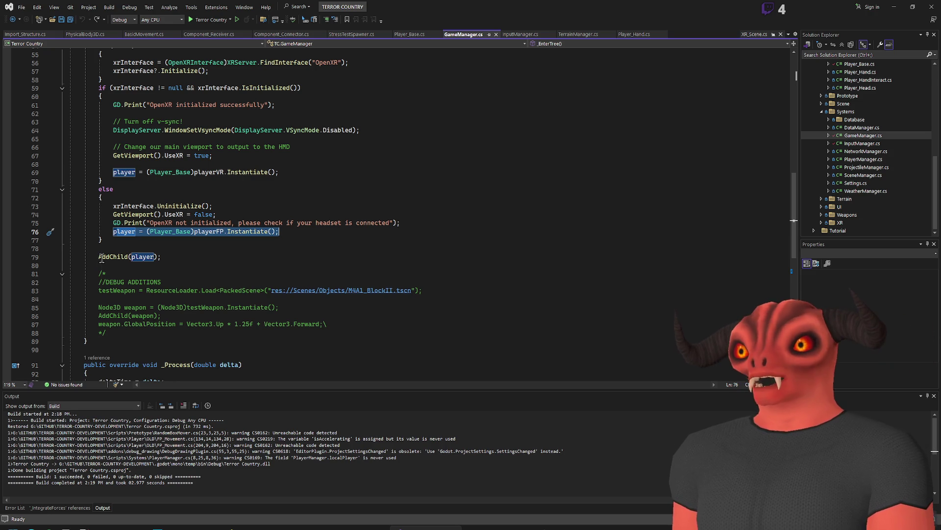
pyautogui.moveTo(99, 256); pyautogui.dragTo(187, 258)
pyautogui.scroll(15, 244, 179)
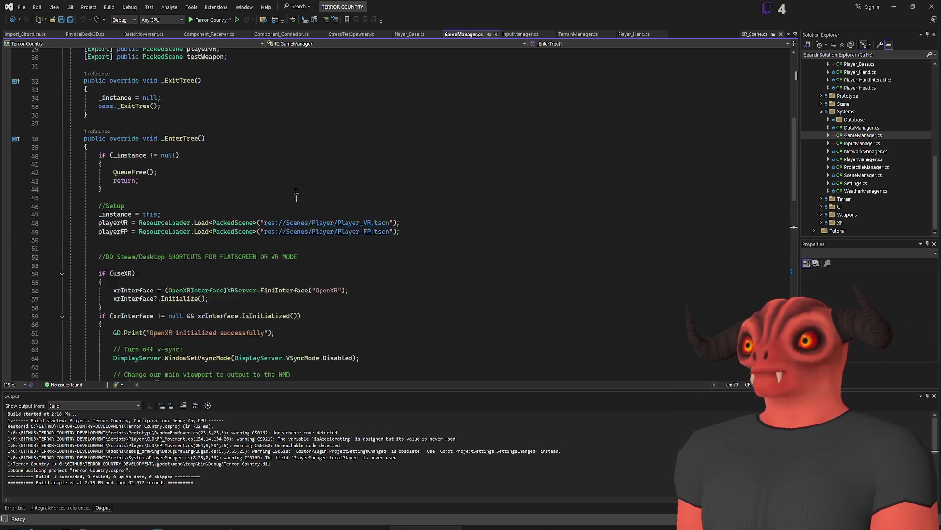
pyautogui.scroll(-9, 186, 115)
pyautogui.scroll(-15, 187, 115)
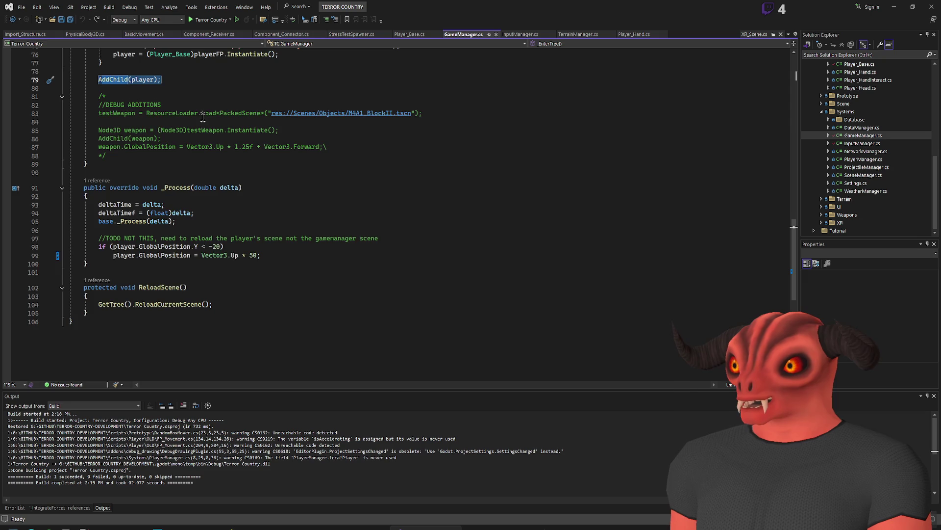
pyautogui.scroll(15, 203, 116)
pyautogui.hotkey('alt', 'Tab')
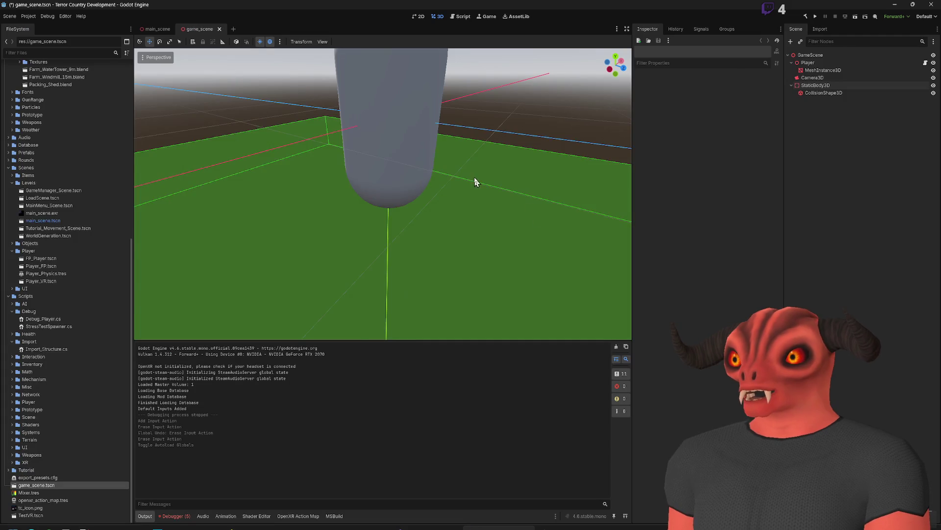
# Step: Open main_scene and tilt the 3D view around the Player capsule
pyautogui.scroll(-3, 481, 184)
pyautogui.click(145, 30)
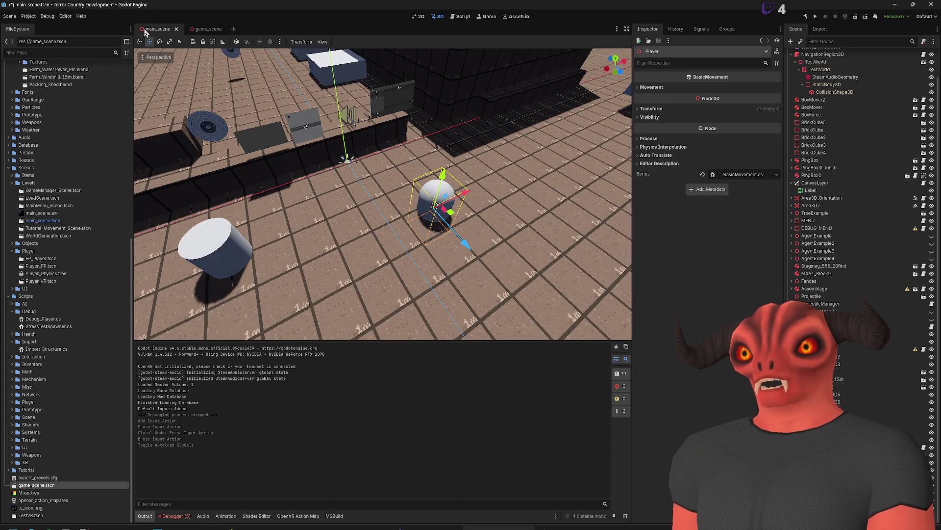
pyautogui.scroll(3, 472, 243)
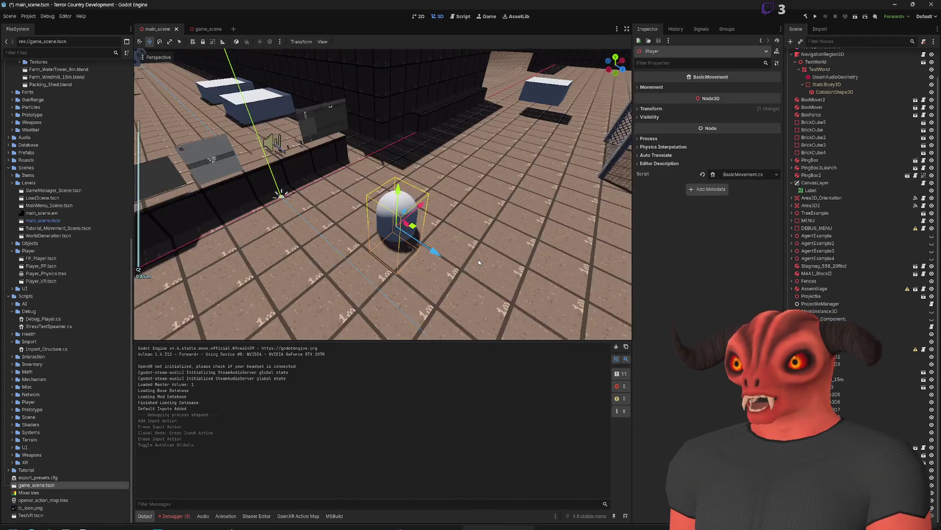
pyautogui.moveTo(420, 173); pyautogui.dragTo(421, 159)
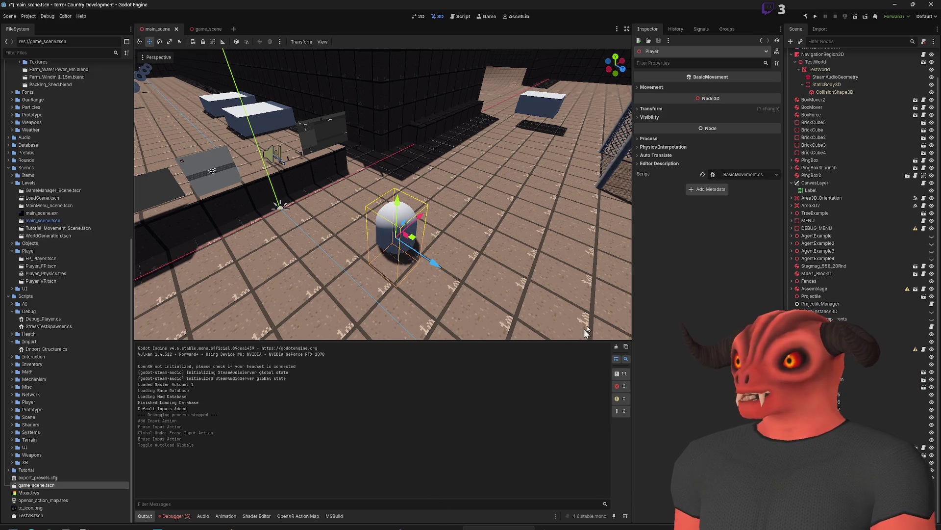
pyautogui.scroll(2, 802, 162)
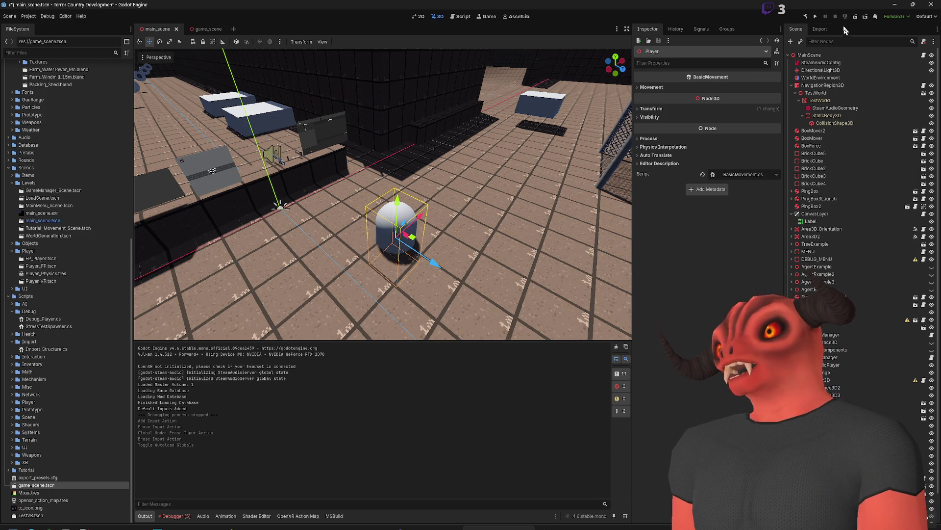
# Step: Run the project and inspect MainScene and GameManager's Player_VR child in the Remote tree
pyautogui.click(815, 16)
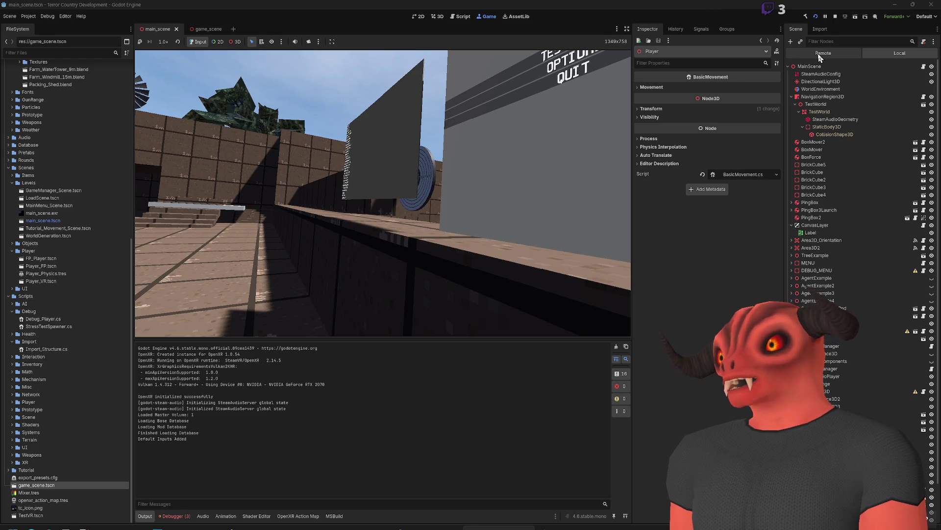
pyautogui.click(825, 55)
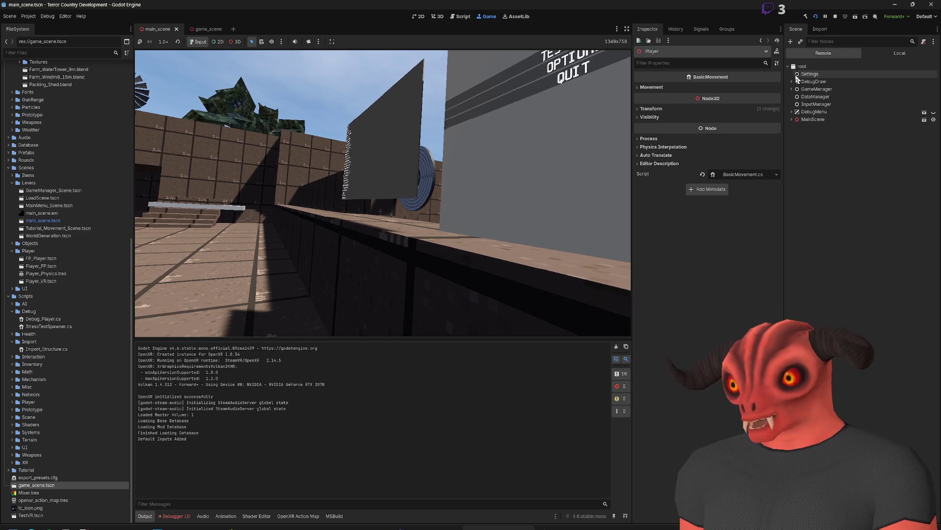
pyautogui.click(813, 119)
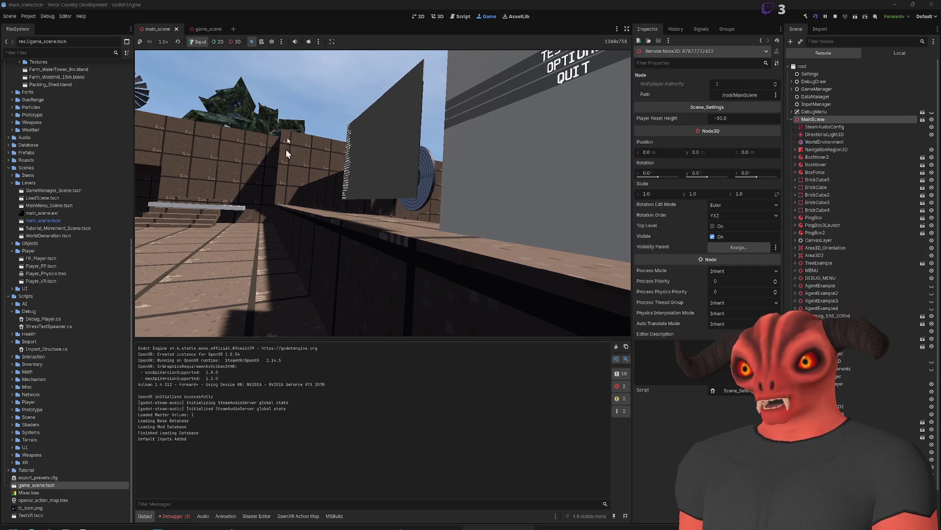
pyautogui.click(792, 119)
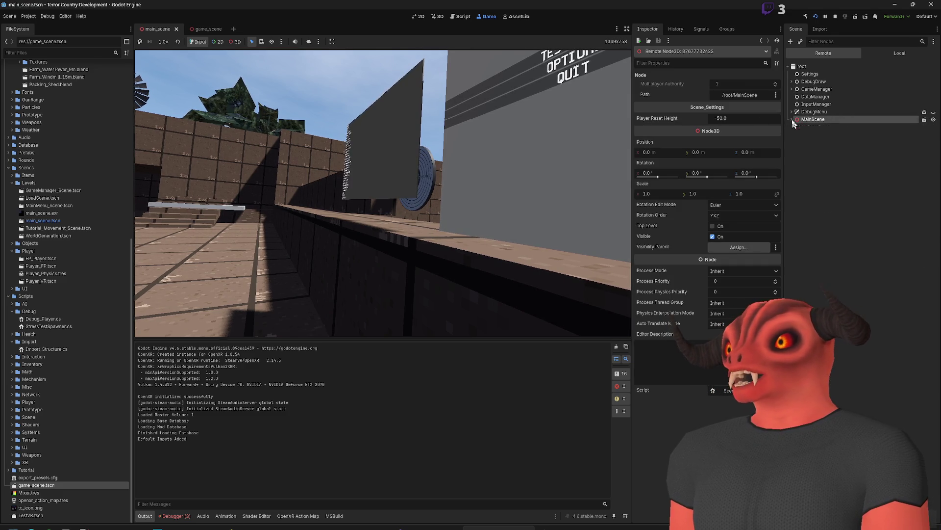
pyautogui.click(792, 89)
pyautogui.click(819, 97)
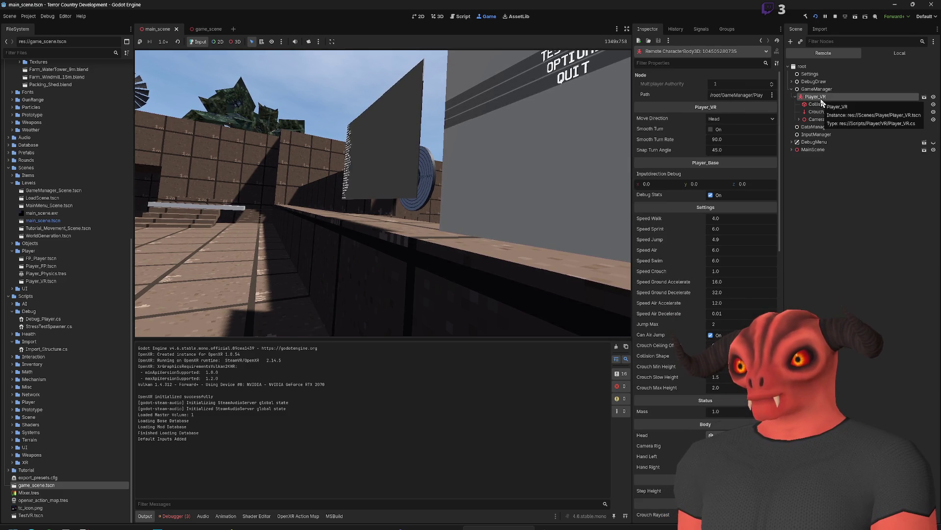
pyautogui.click(809, 149)
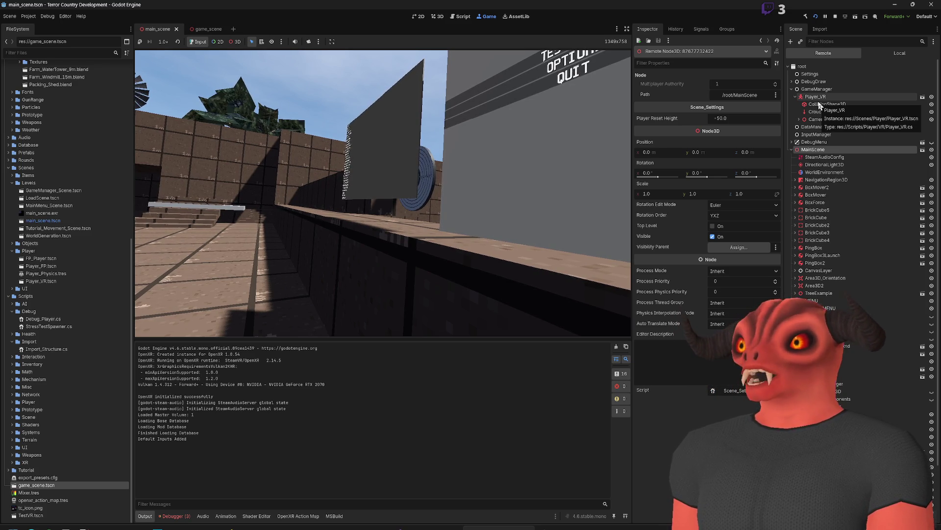
pyautogui.click(792, 149)
pyautogui.click(796, 97)
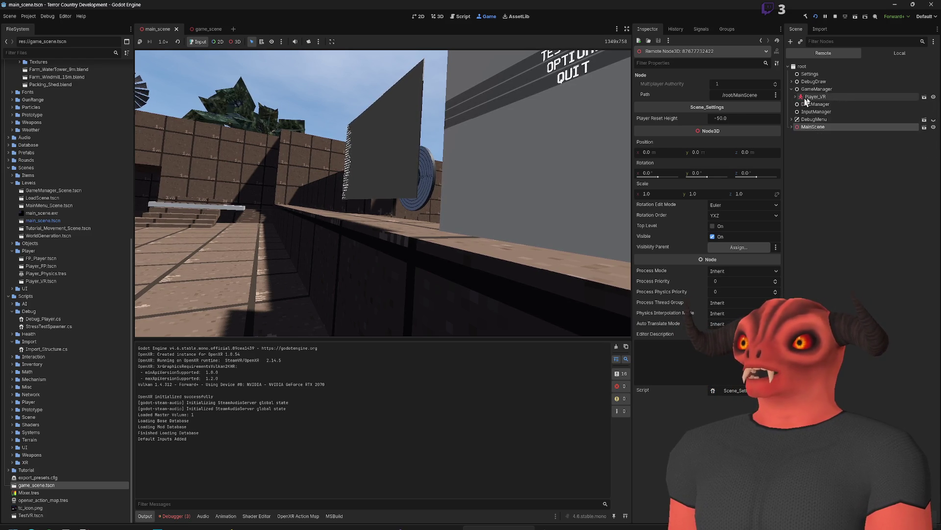
# Step: Inspect the live Player_VR, GameManager and DebugMenu nodes, then stop and rerun the game
pyautogui.click(822, 97)
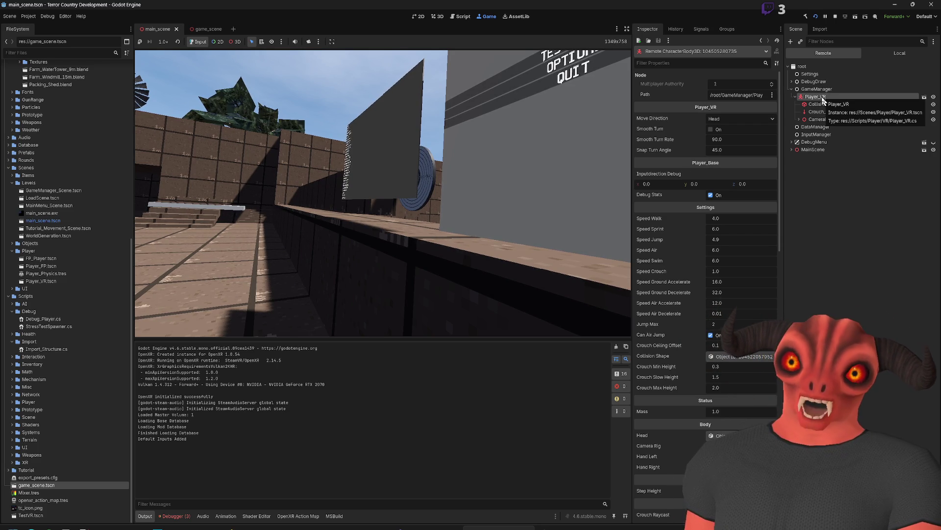
pyautogui.click(817, 89)
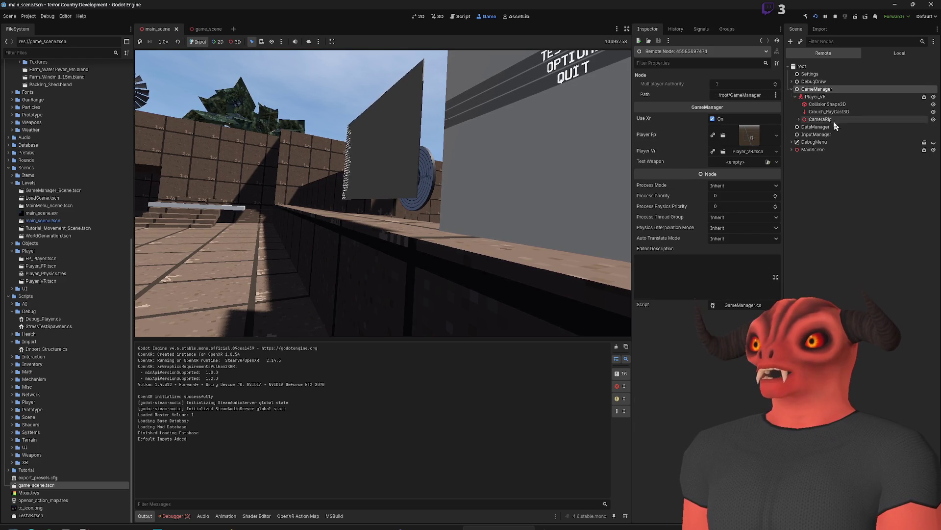
pyautogui.click(792, 89)
pyautogui.click(792, 112)
pyautogui.click(799, 113)
pyautogui.click(792, 112)
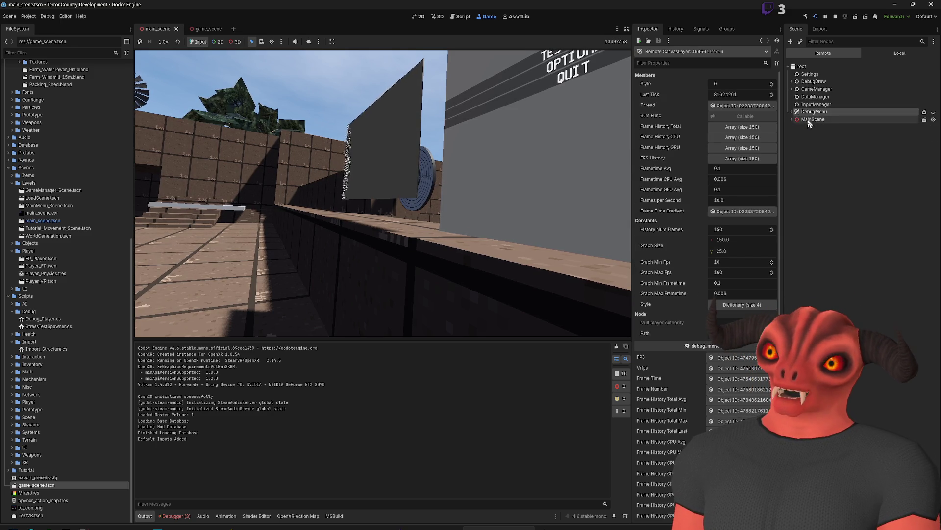
pyautogui.click(792, 112)
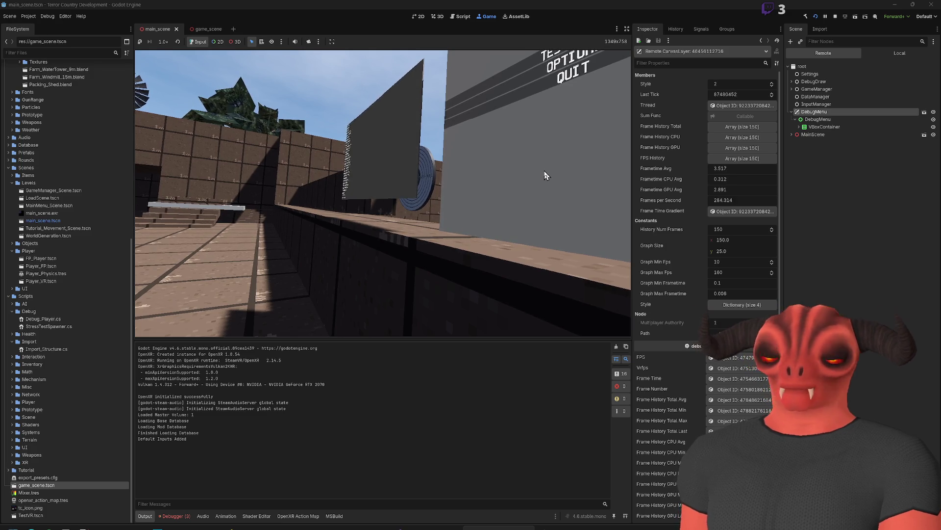
pyautogui.click(836, 17)
pyautogui.click(858, 16)
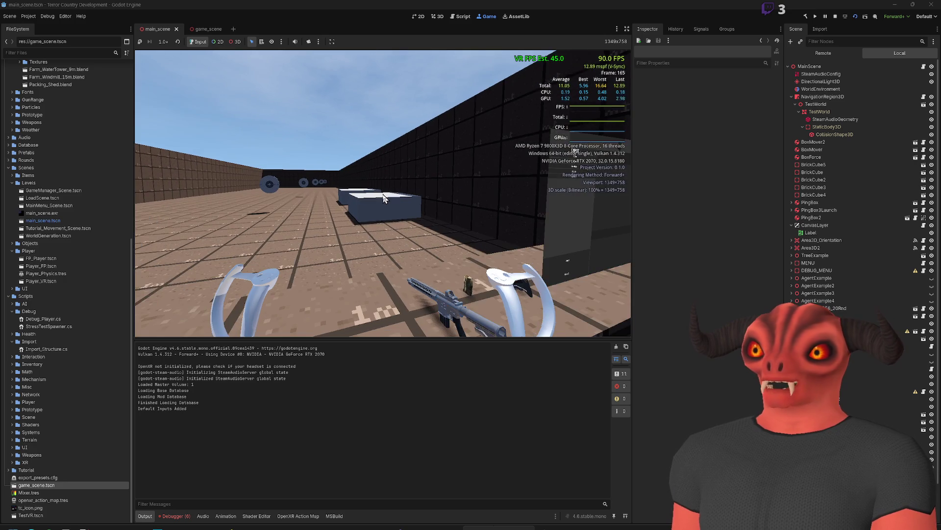
# Step: Show the Remote tree, expand DebugMenu and inspect its InputManager node
pyautogui.press('super')
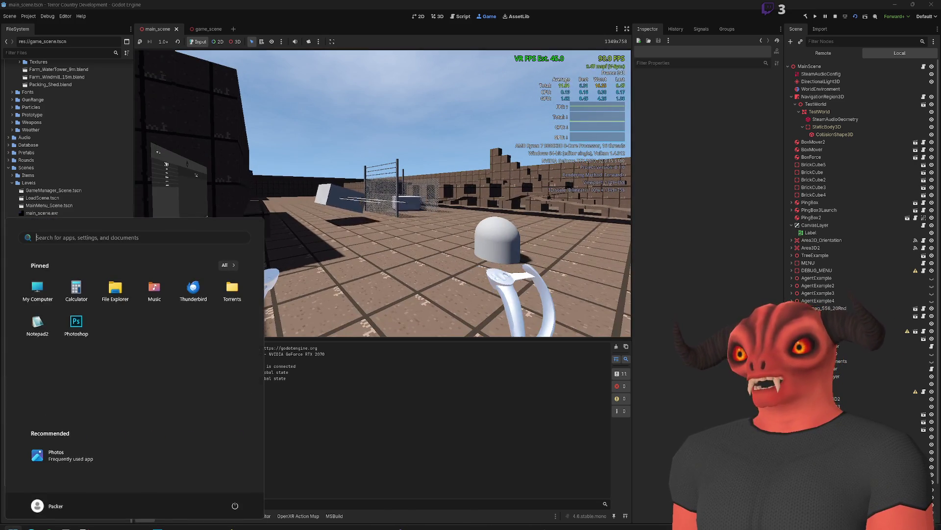
pyautogui.press('super')
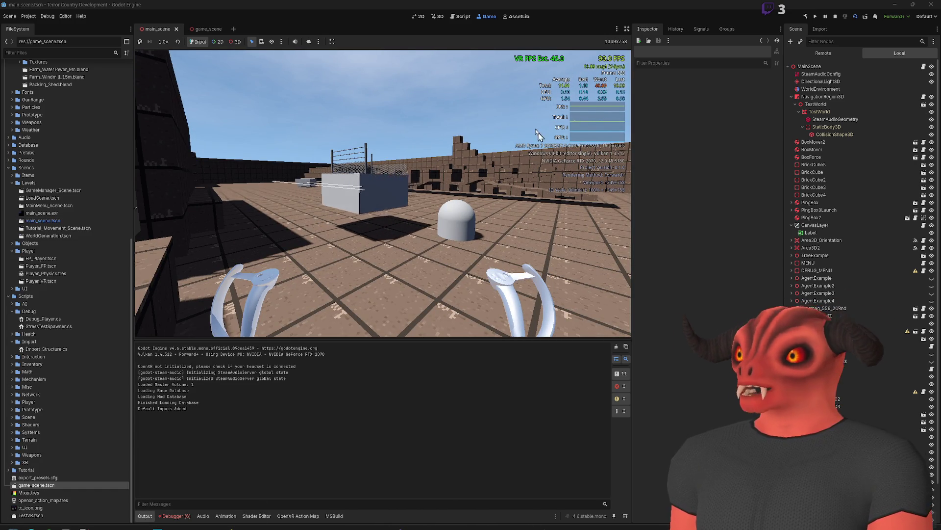
pyautogui.click(842, 52)
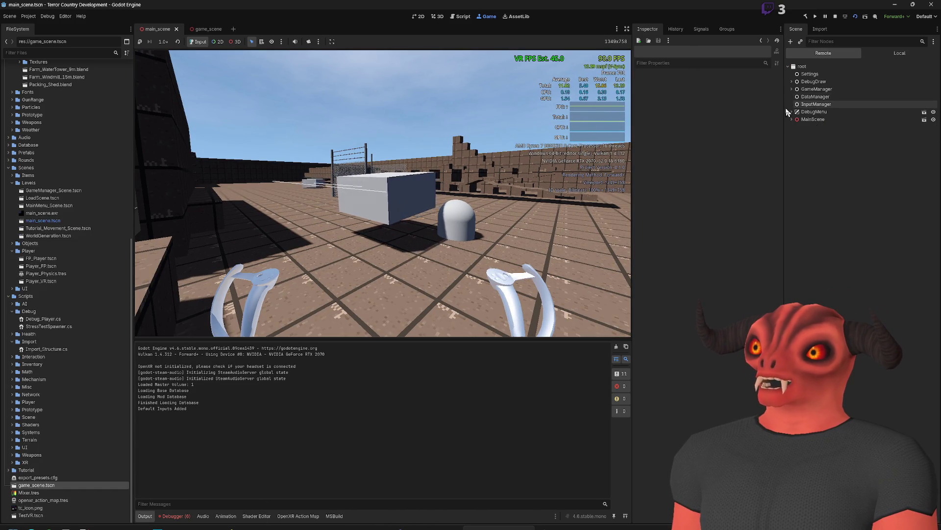
pyautogui.click(791, 112)
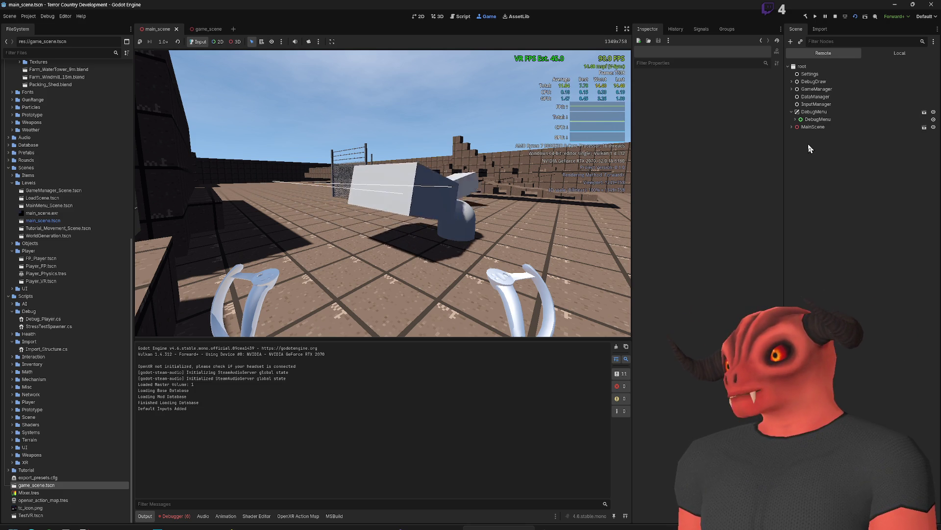
pyautogui.click(814, 81)
pyautogui.click(816, 104)
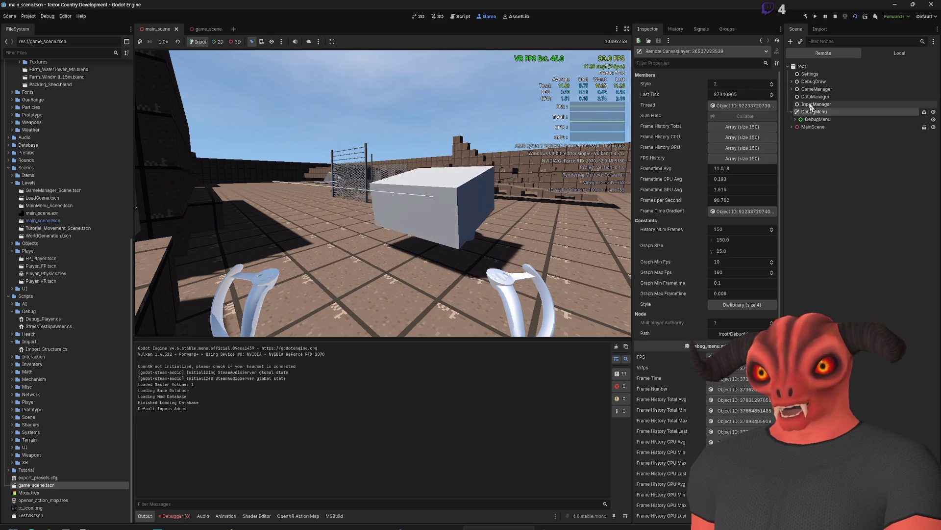
pyautogui.click(849, 171)
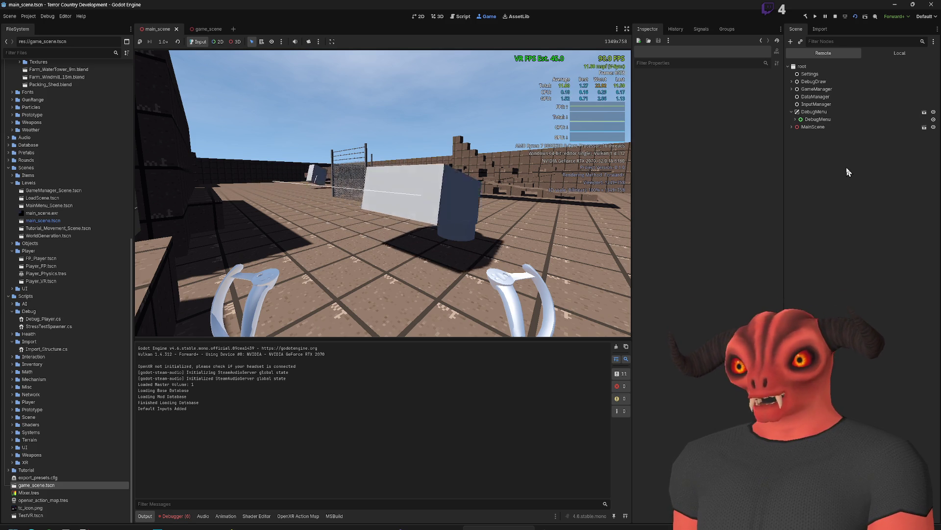
# Step: Stop the game, frame PingBox and expand its Collision layer and mask settings
pyautogui.click(836, 17)
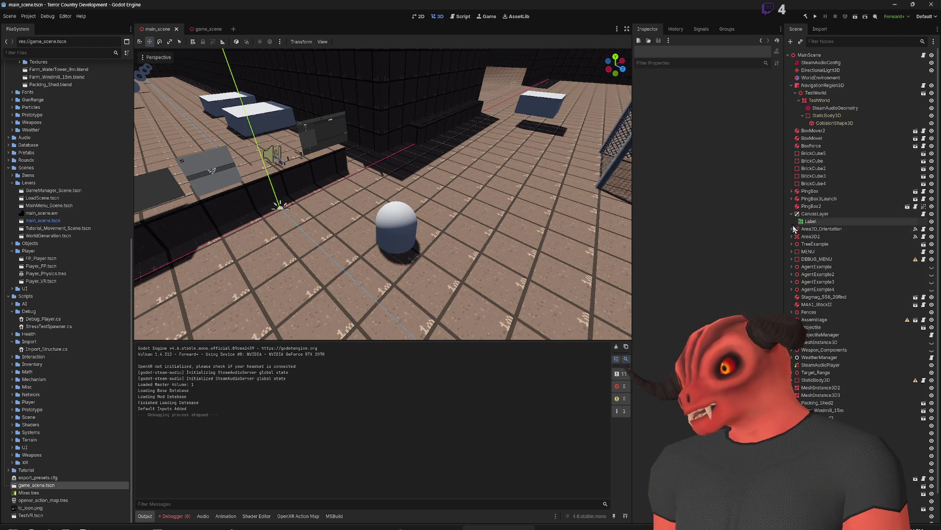
pyautogui.doubleClick(810, 191)
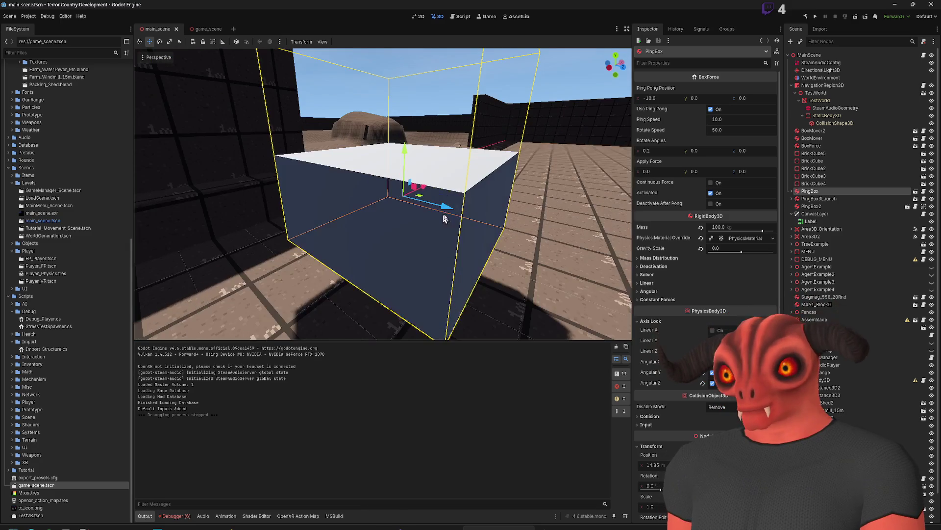
pyautogui.scroll(-3, 728, 291)
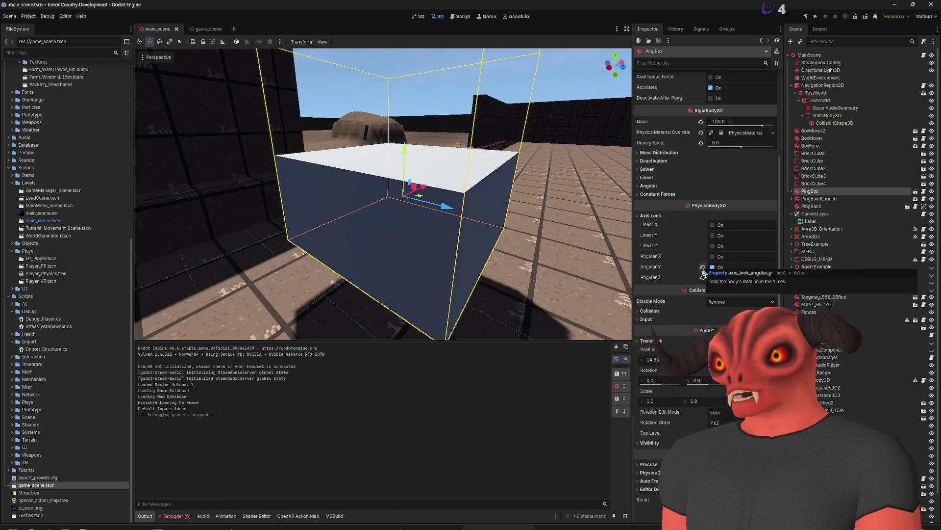
pyautogui.click(652, 311)
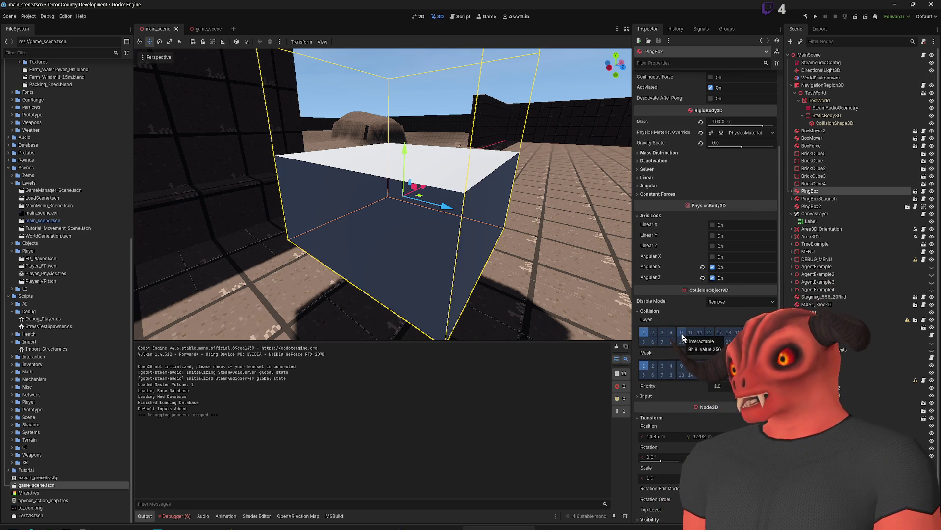
pyautogui.moveTo(649, 357)
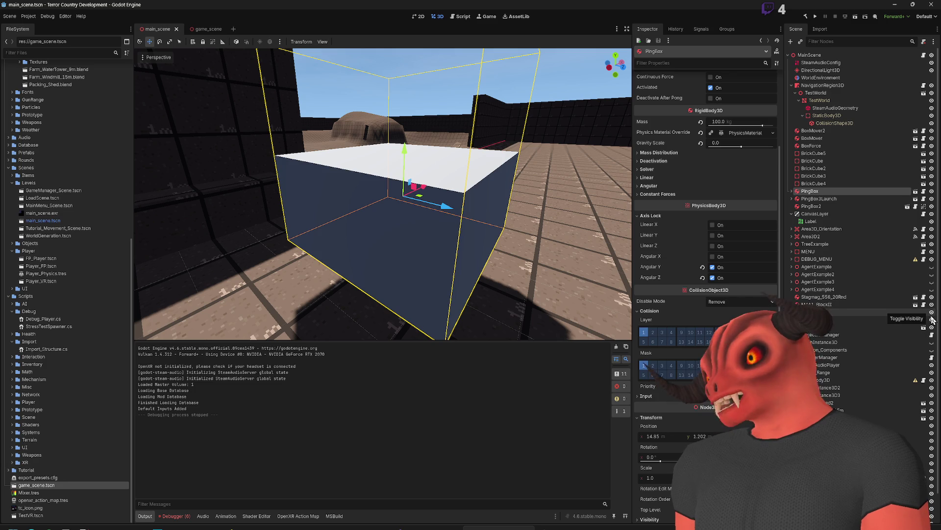
pyautogui.scroll(4, 694, 353)
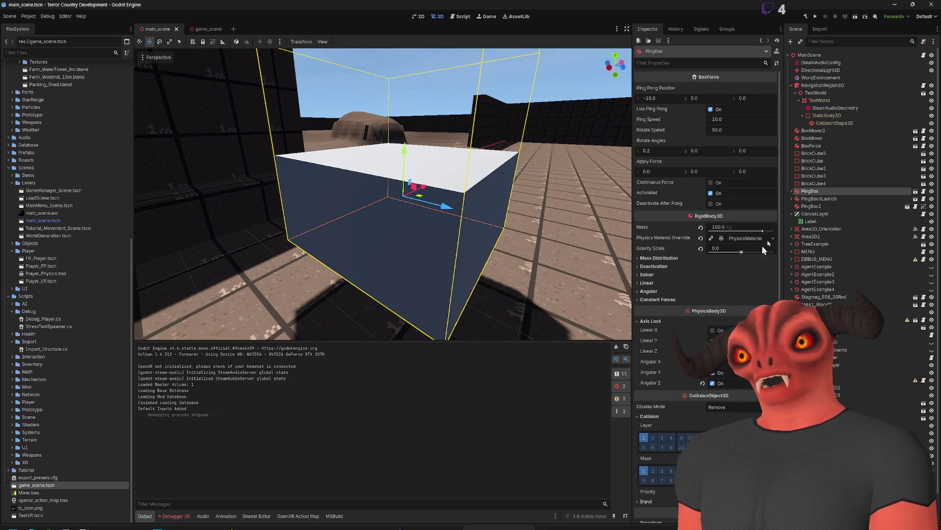
pyautogui.click(791, 85)
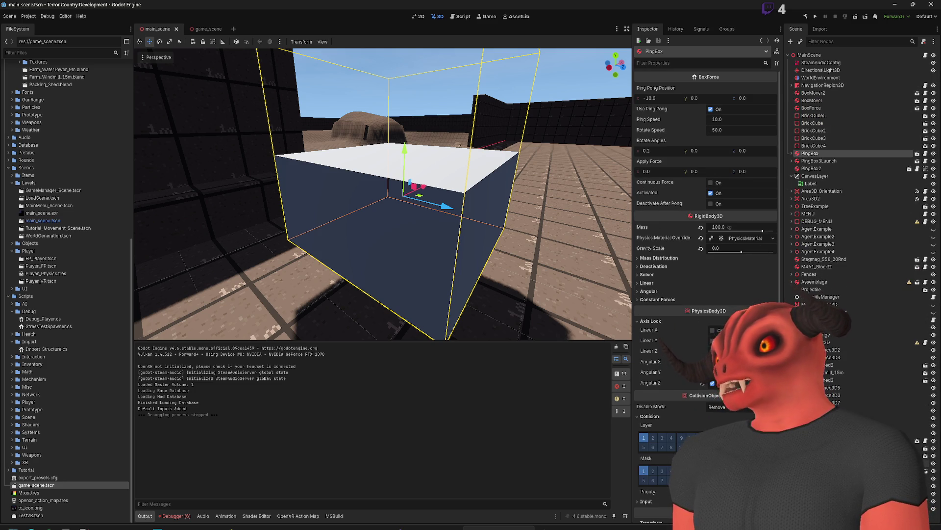
# Step: Deselect PingBox, turn the view toward the dark wall, and search new nodes for staticbody3d
pyautogui.press('Escape')
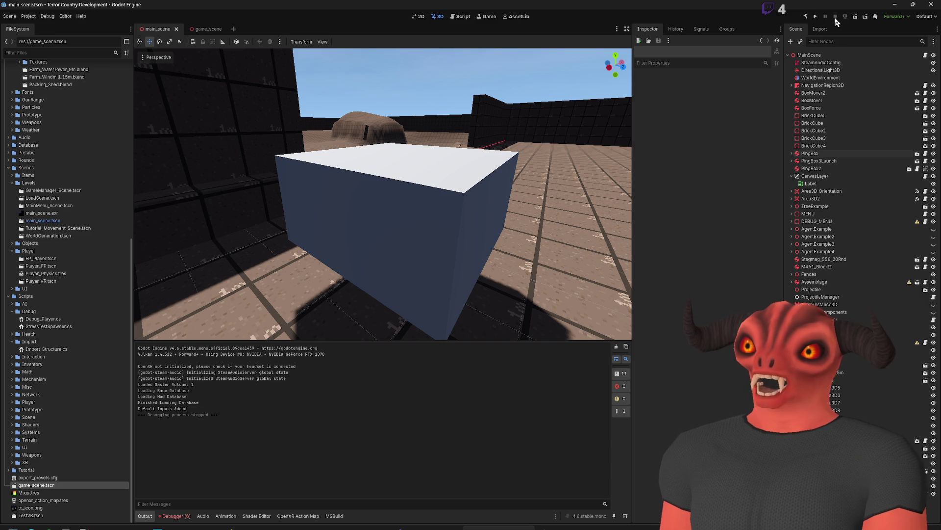
pyautogui.moveTo(338, 248); pyautogui.dragTo(255, 246)
pyautogui.scroll(-5, 383, 194)
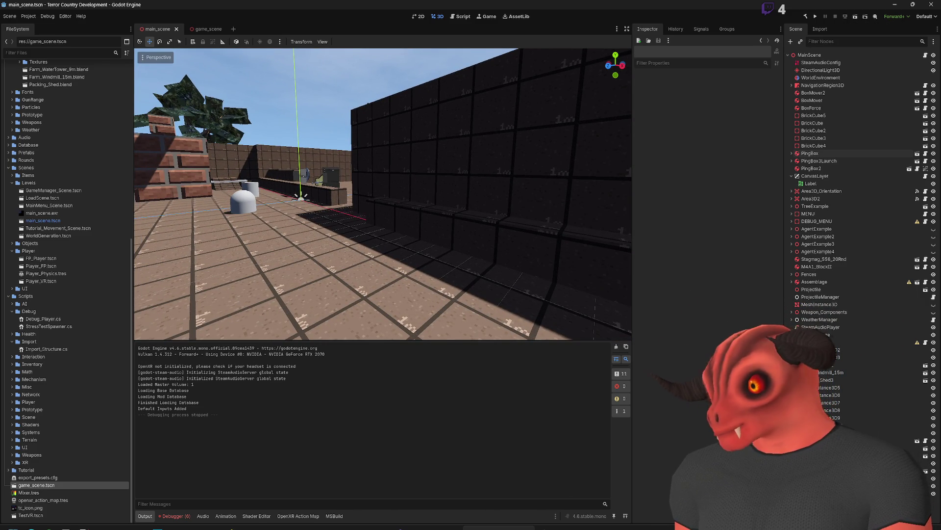
pyautogui.hotkey('ctrl', 'a')
pyautogui.write('staticbody')
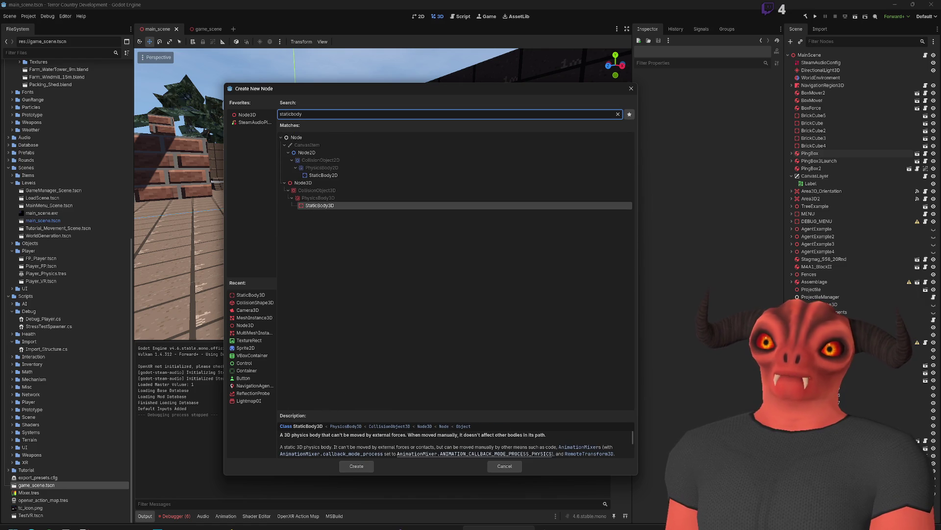
pyautogui.write('3d')
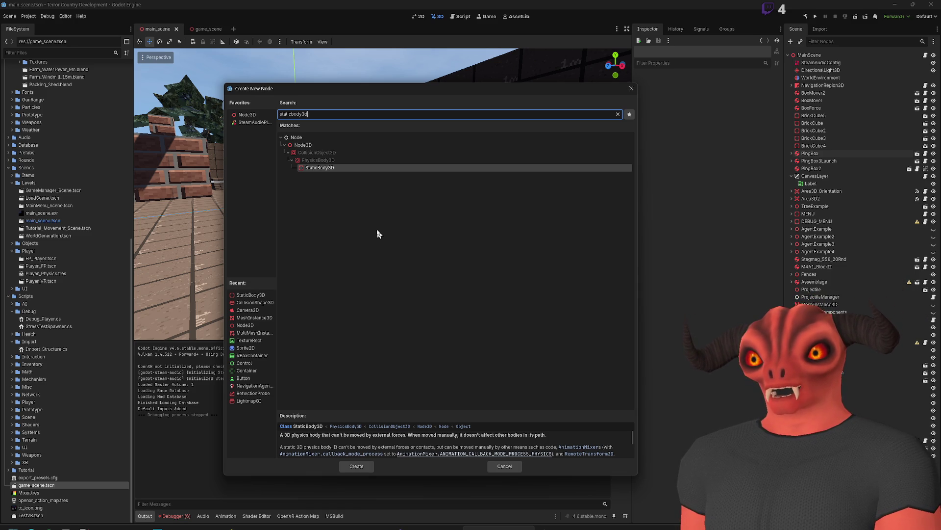
# Step: Add the StaticBody3D node (StaticBody3D2) to the scene and bring up its context menu
pyautogui.press('Return')
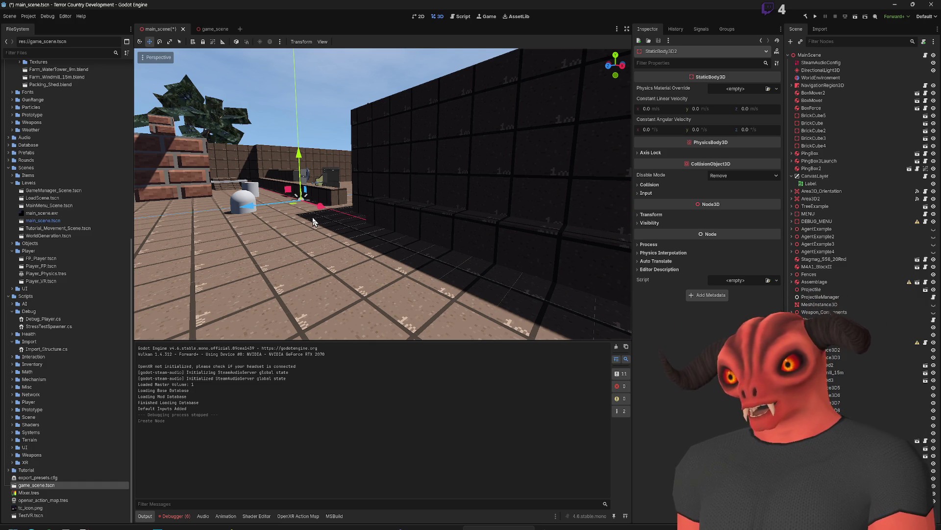
pyautogui.rightClick(820, 330)
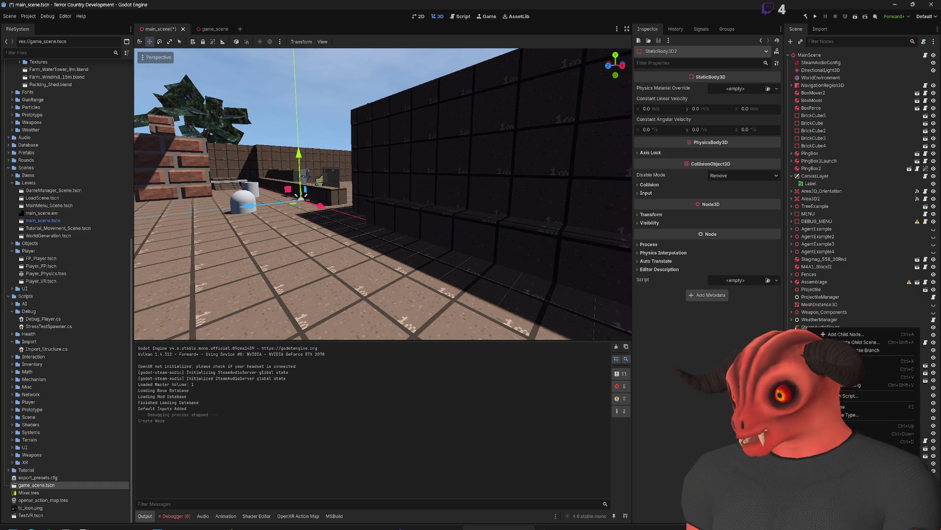
# Step: Add a CollisionShape3D child node to StaticBody3D2
pyautogui.click(836, 335)
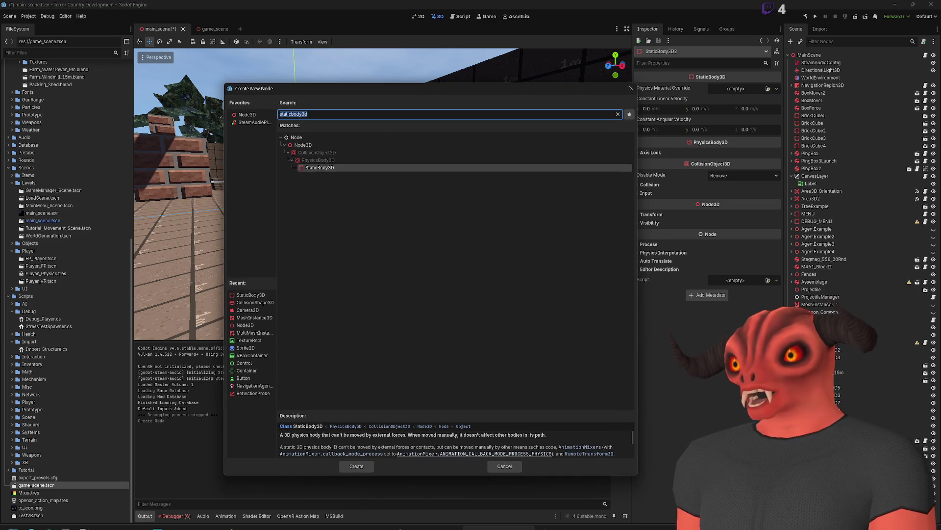
pyautogui.write('collision')
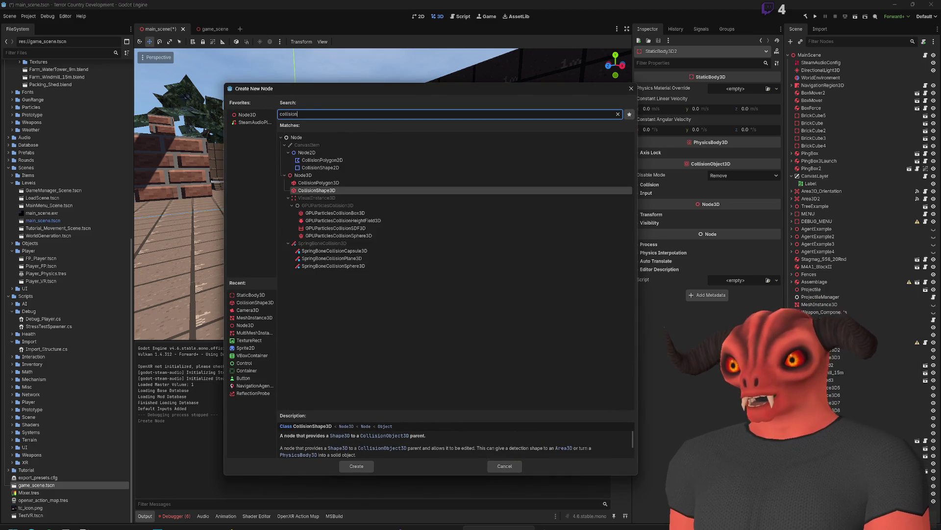
pyautogui.write('shape')
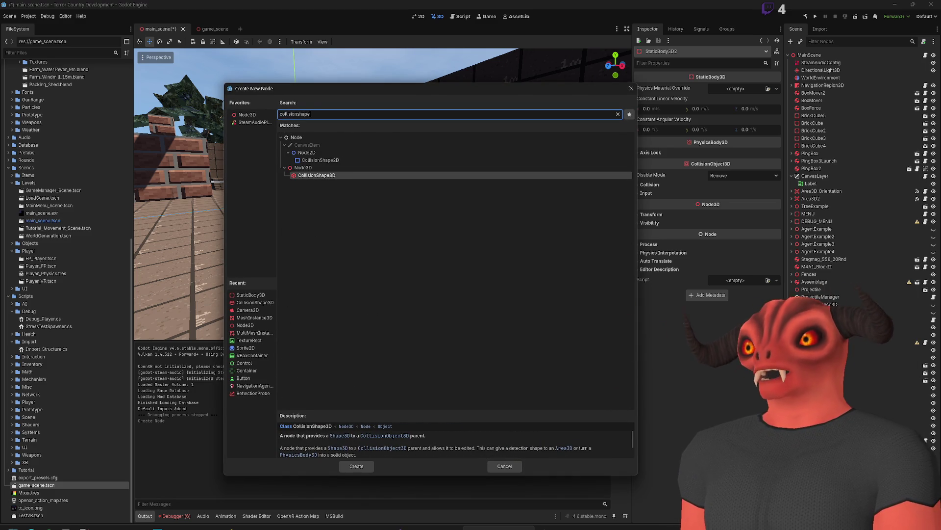
pyautogui.press('Return')
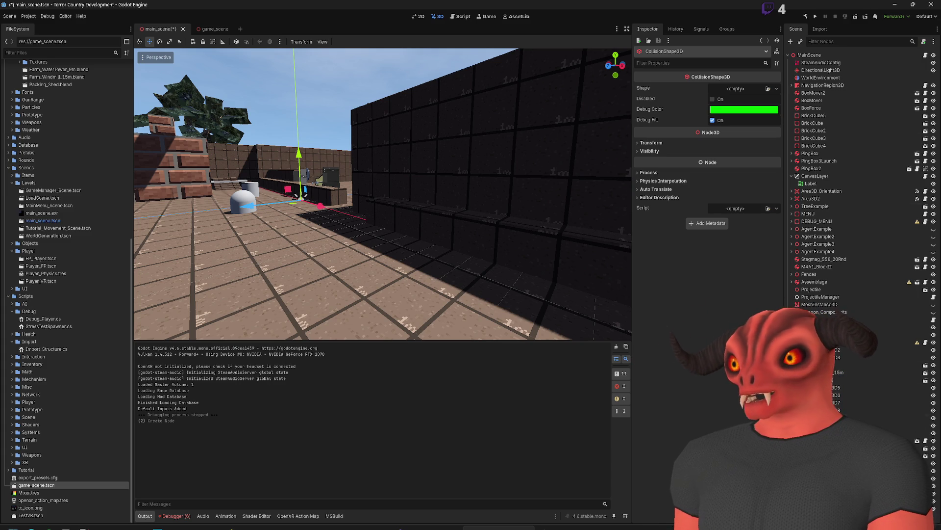
pyautogui.rightClick(398, 143)
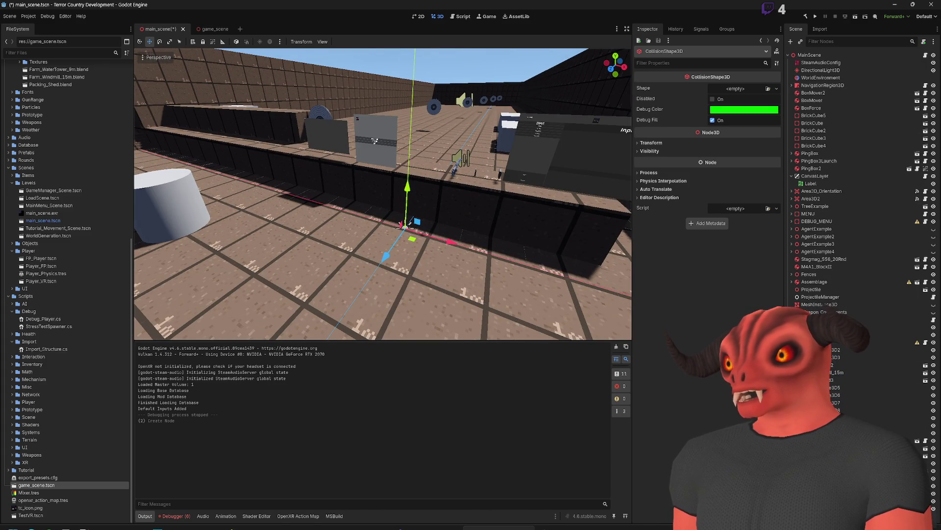
# Step: Move StaticBody3D2 directly under MainScene and rename it BOX_StaticBody3D2
pyautogui.click(761, 41)
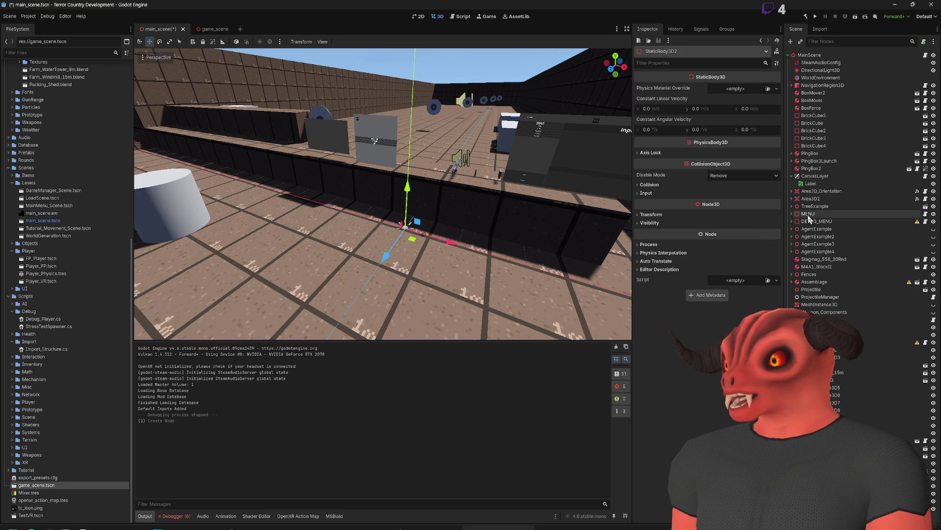
pyautogui.moveTo(829, 314)
pyautogui.mouseDown()
pyautogui.moveTo(827, 115)
pyautogui.moveTo(809, 56)
pyautogui.mouseUp()
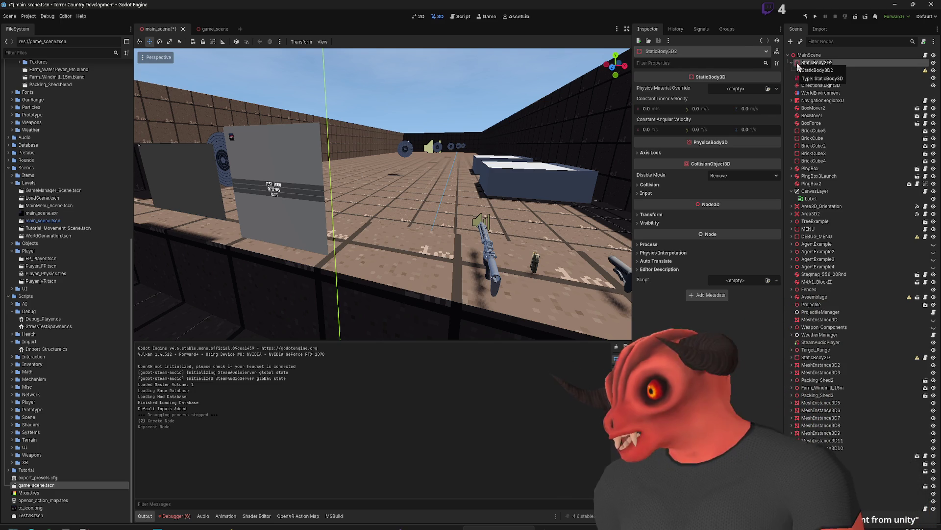
pyautogui.doubleClick(799, 63)
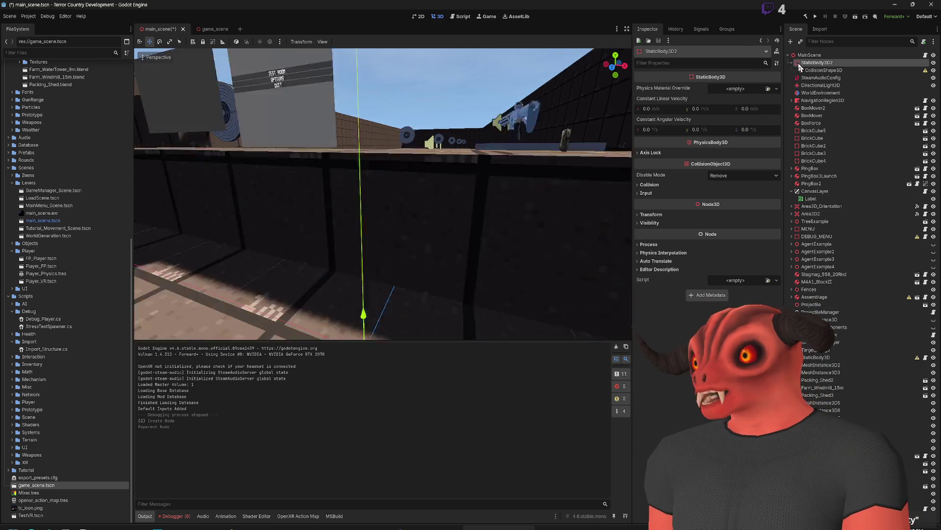
pyautogui.press('Home')
pyautogui.write('BOX_')
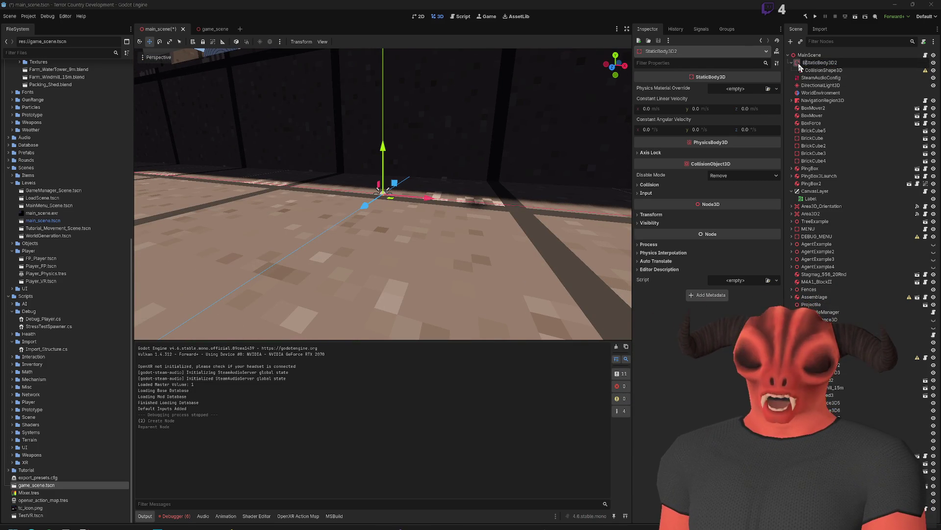
pyautogui.press('Return')
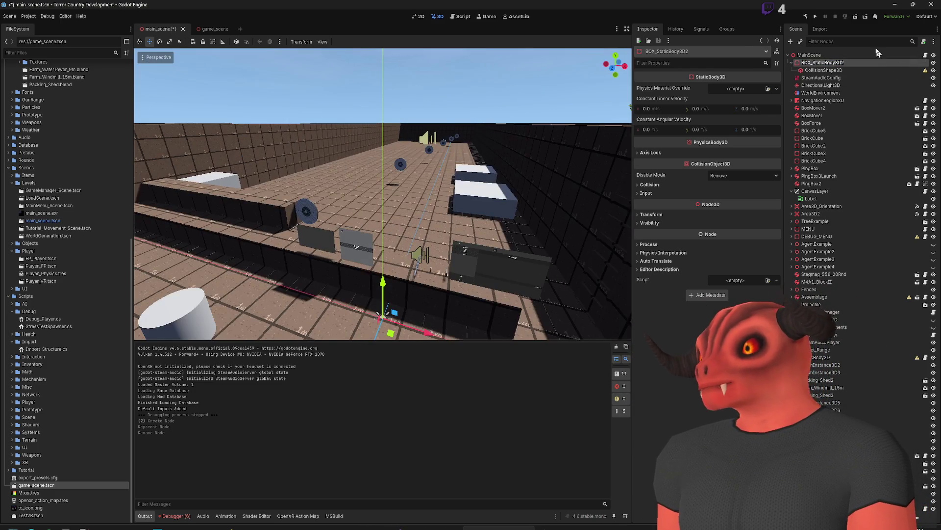
pyautogui.click(825, 71)
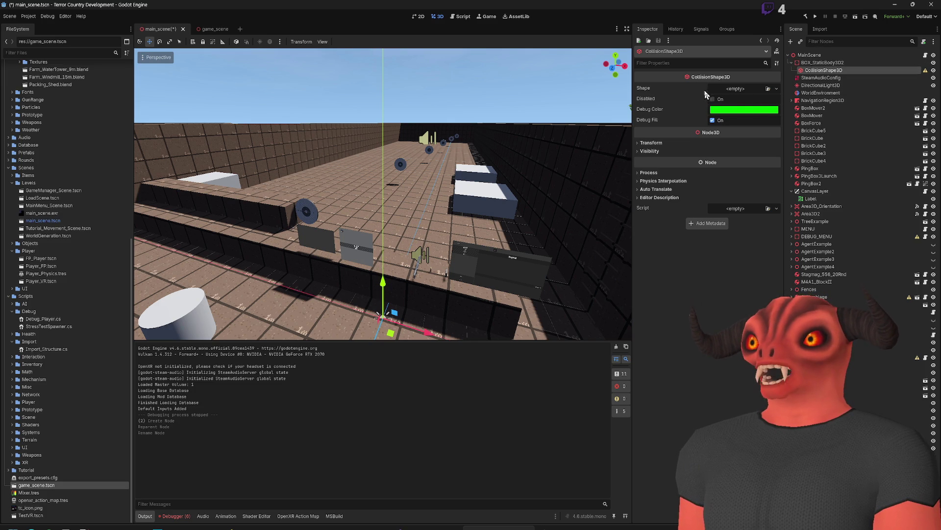
# Step: Open the CollisionShape3D's Shape dropdown in the Inspector to list the shape types
pyautogui.click(745, 90)
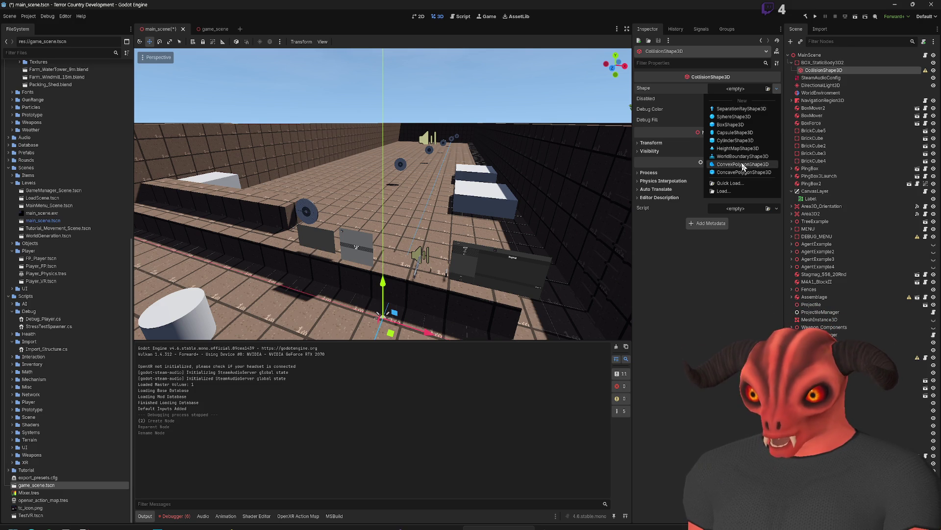
# Step: Assign a new BoxShape3D and turn on CollisionShape3D gizmos in the viewport
pyautogui.click(742, 125)
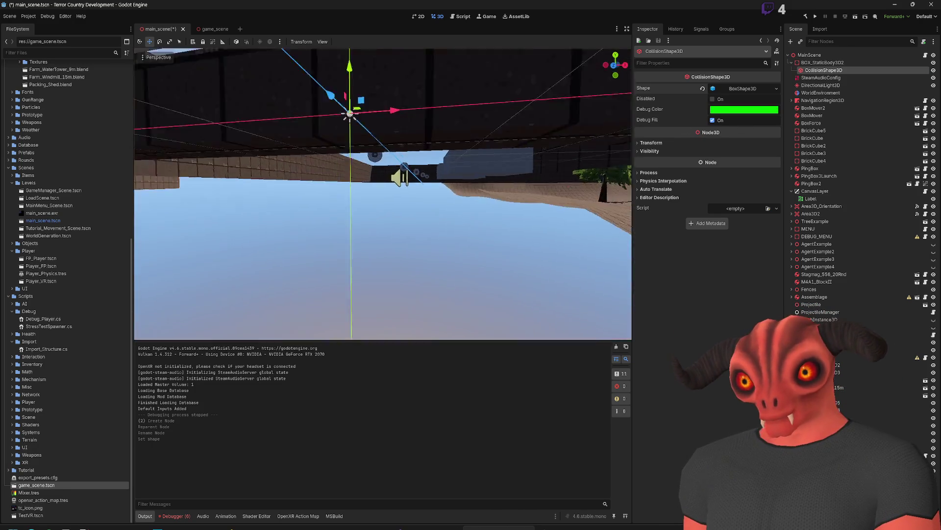
pyautogui.click(322, 42)
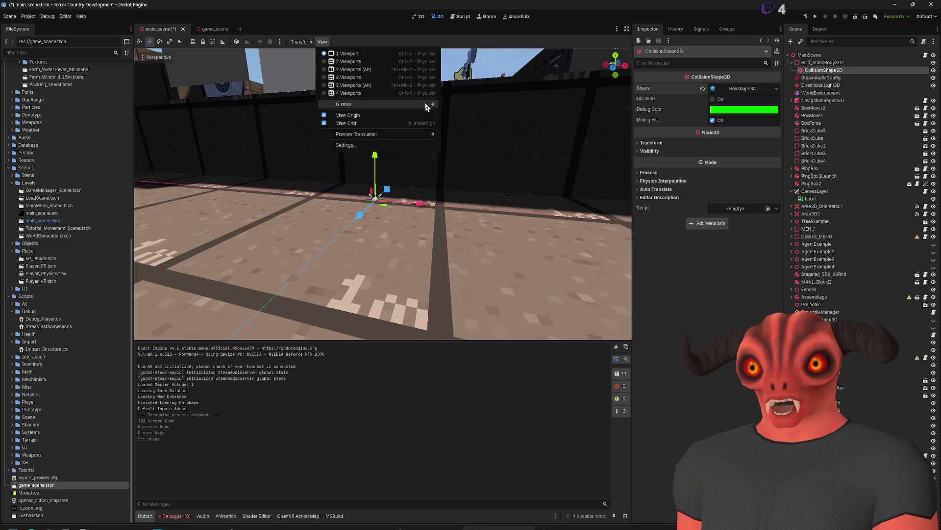
pyautogui.moveTo(423, 105)
pyautogui.click(475, 167)
pyautogui.click(474, 167)
pyautogui.click(474, 167)
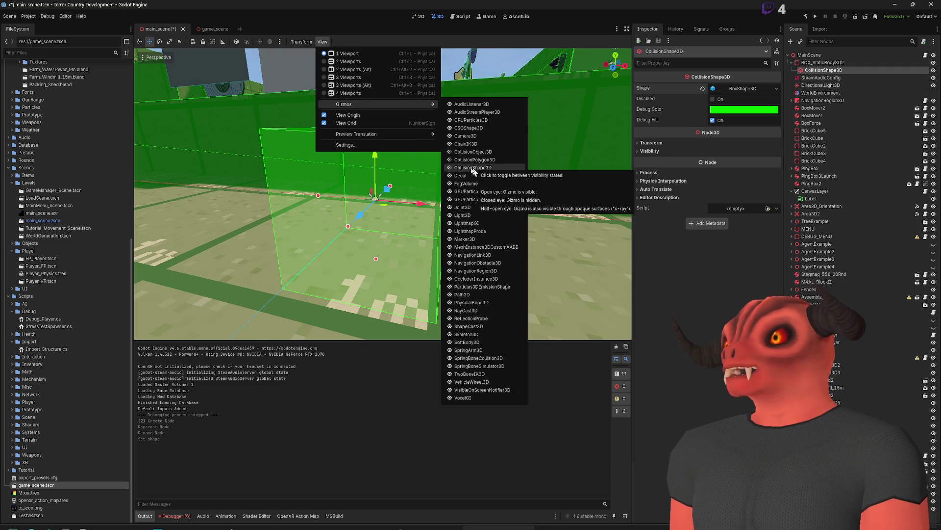
pyautogui.press('Escape')
pyautogui.press('s')
pyautogui.press('e')
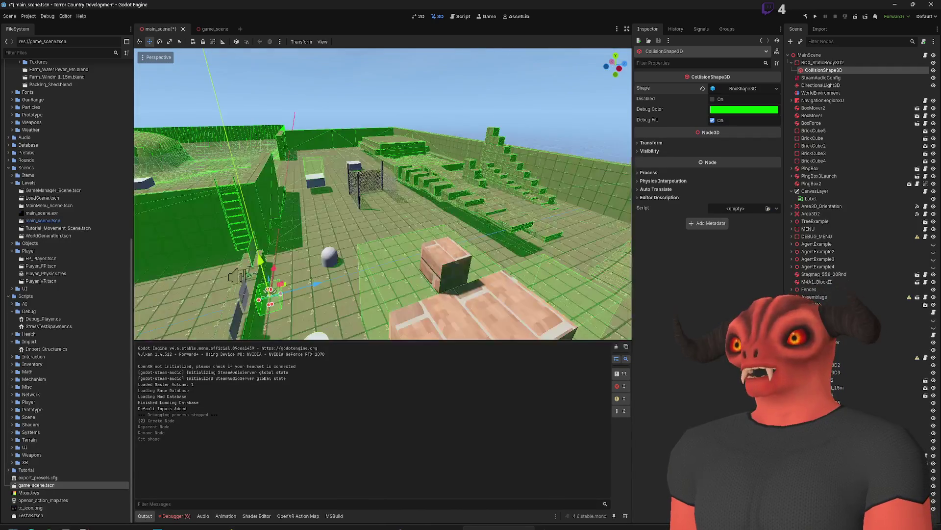
# Step: Set the collision shape's Debug Color to pink and frame the box in view
pyautogui.click(733, 110)
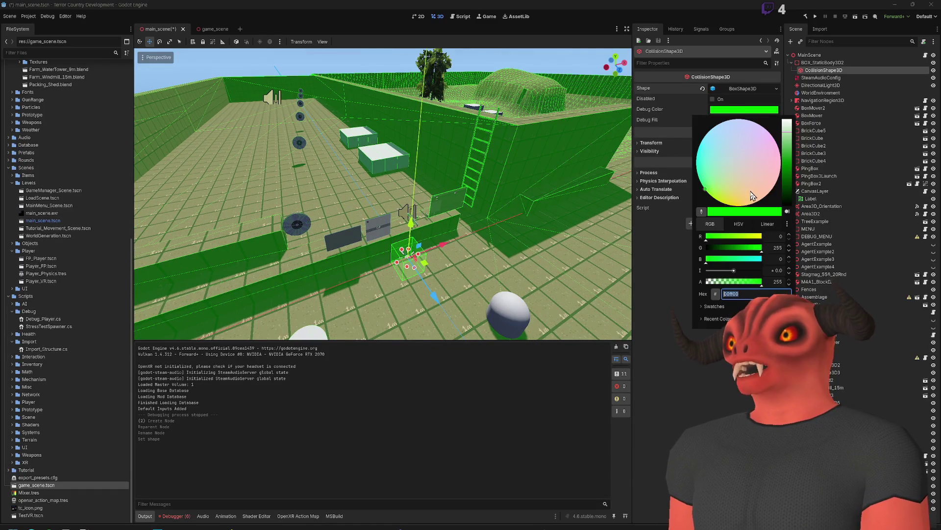
pyautogui.click(773, 150)
pyautogui.press('Escape')
pyautogui.press('f')
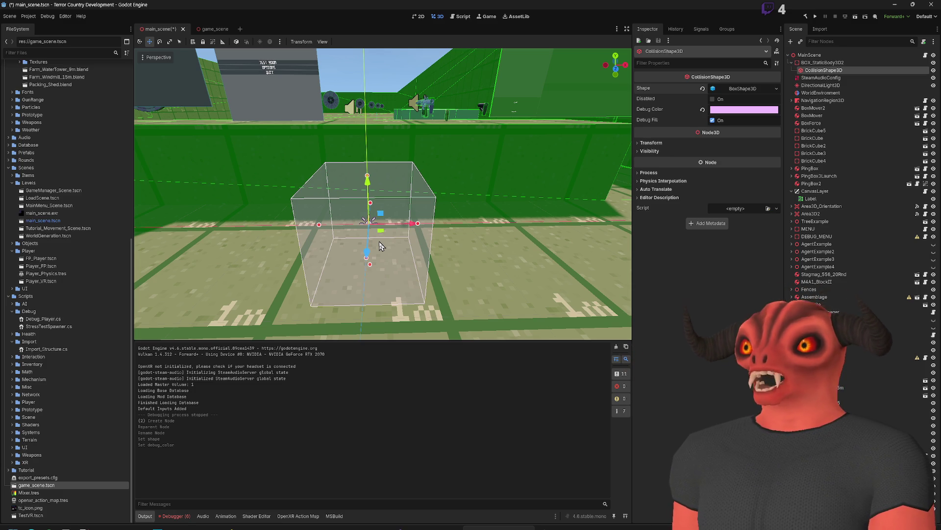
pyautogui.moveTo(362, 255)
pyautogui.mouseDown()
pyautogui.moveTo(375, 228)
pyautogui.moveTo(399, 211)
pyautogui.mouseUp()
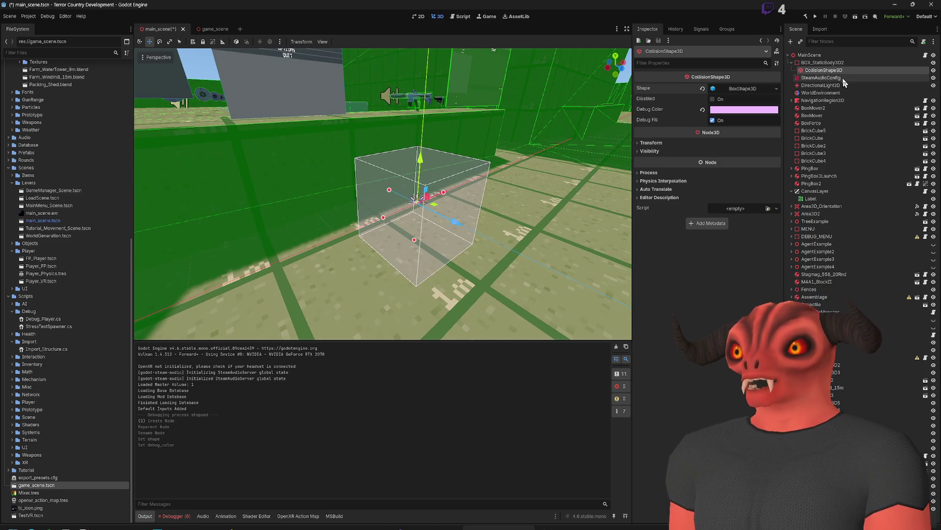
pyautogui.click(823, 63)
# Step: Drag BOX_StaticBody3D2 with the move gizmo until its box encloses the player capsule
pyautogui.press('f')
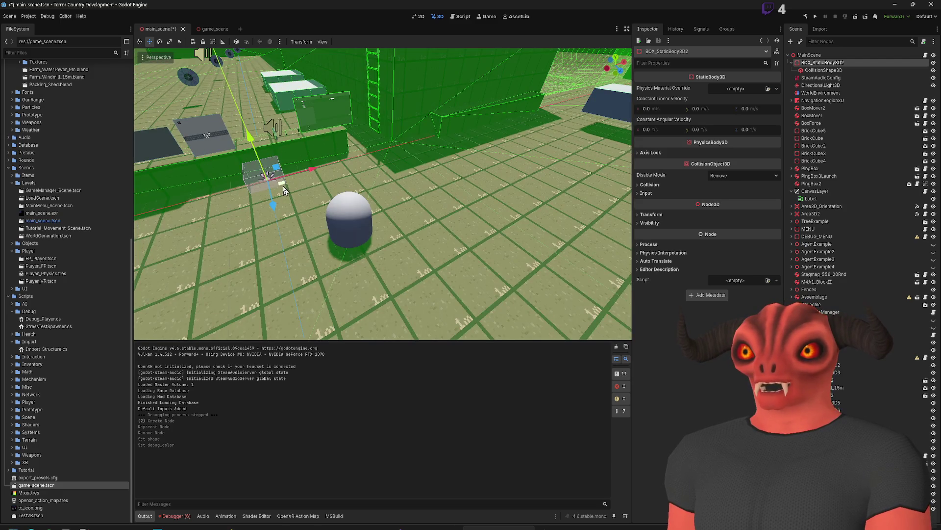
pyautogui.moveTo(287, 194); pyautogui.dragTo(507, 183)
pyautogui.press('w')
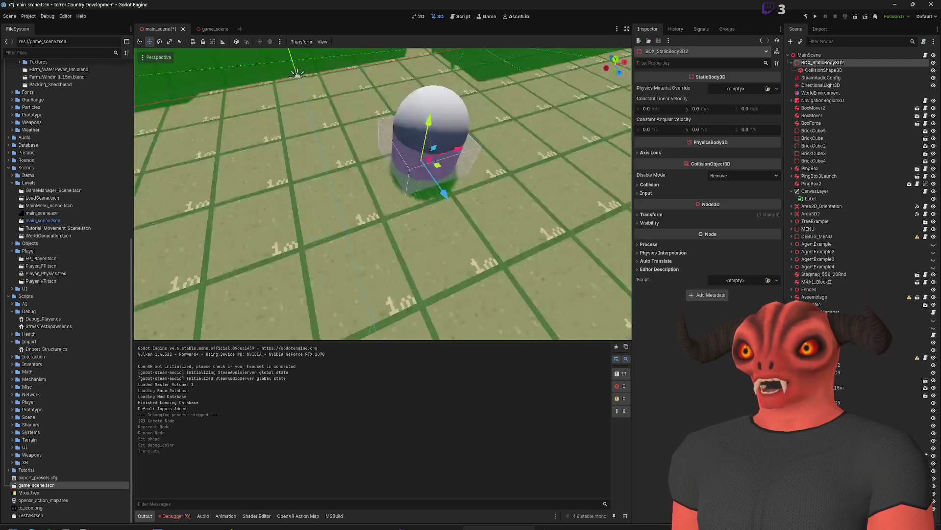
pyautogui.press('f')
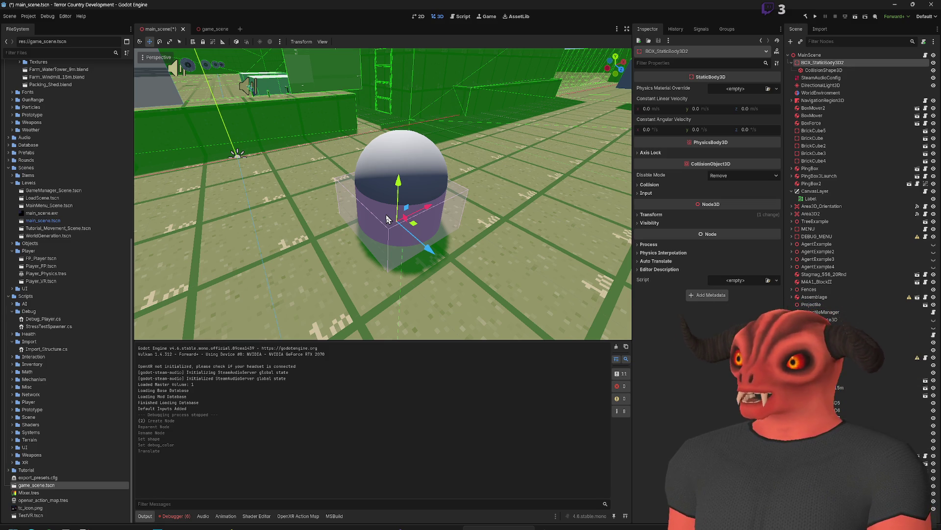
# Step: Add a MeshInstance3D child under BOX_StaticBody3D2
pyautogui.rightClick(864, 64)
pyautogui.click(876, 73)
pyautogui.write('meshinstanc')
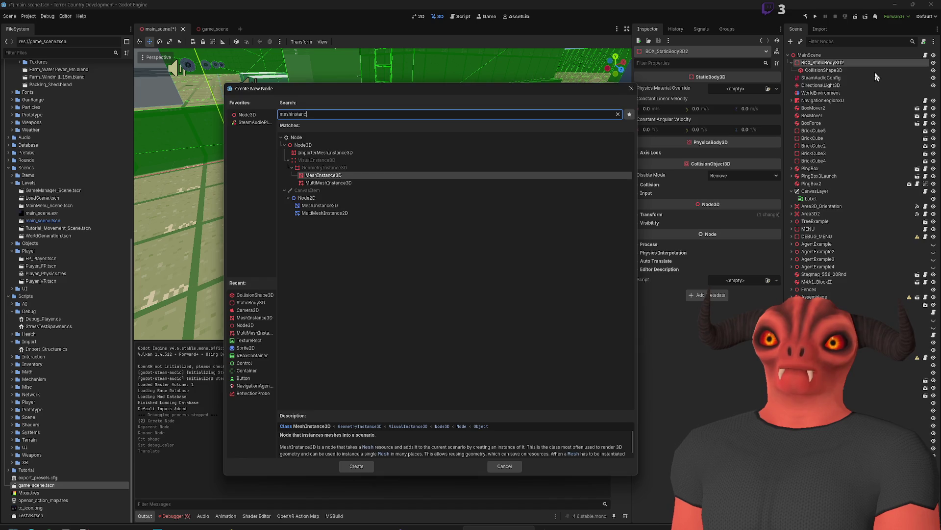
pyautogui.press('Return')
# Step: Try a BoxMesh with Y size 2, then undo it and clear the mesh
pyautogui.click(749, 88)
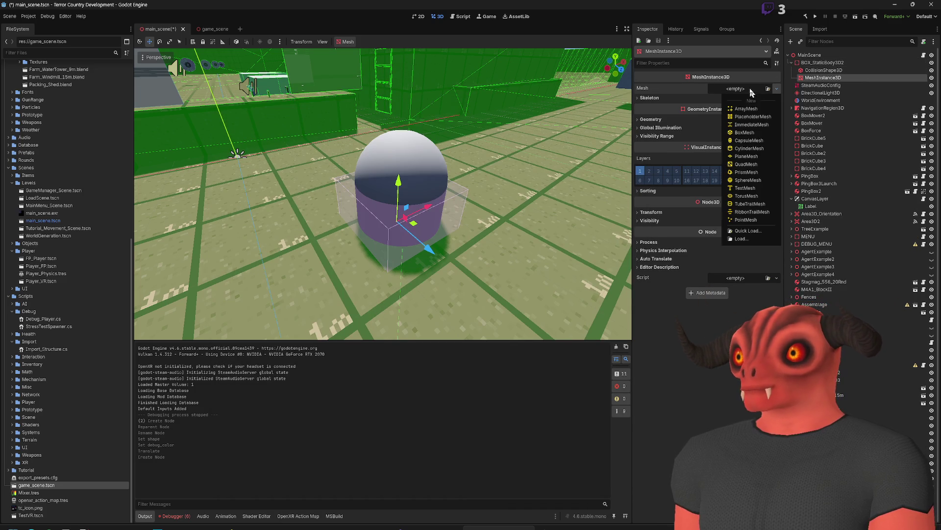
pyautogui.click(748, 140)
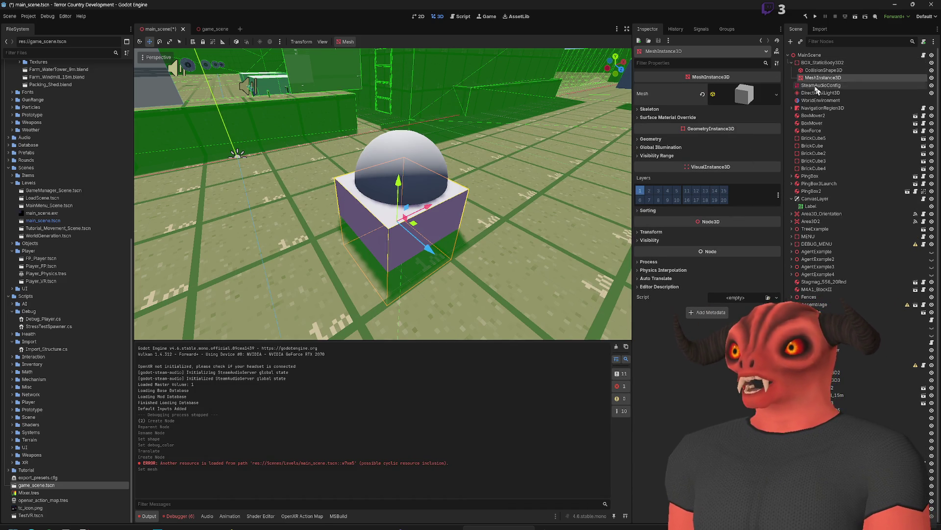
pyautogui.click(742, 94)
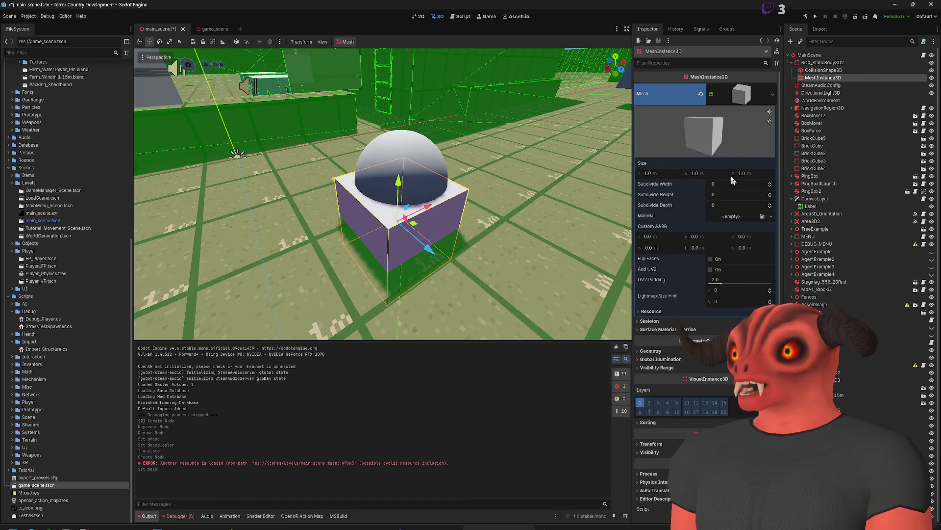
pyautogui.moveTo(696, 173); pyautogui.dragTo(726, 174)
pyautogui.click(699, 174)
pyautogui.write('2')
pyautogui.press('Return')
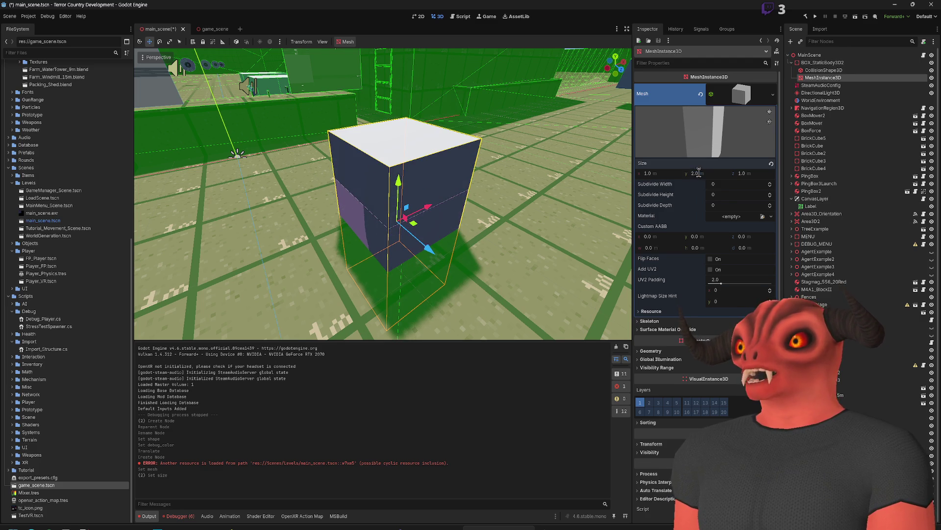
pyautogui.hotkey('ctrl', 'z')
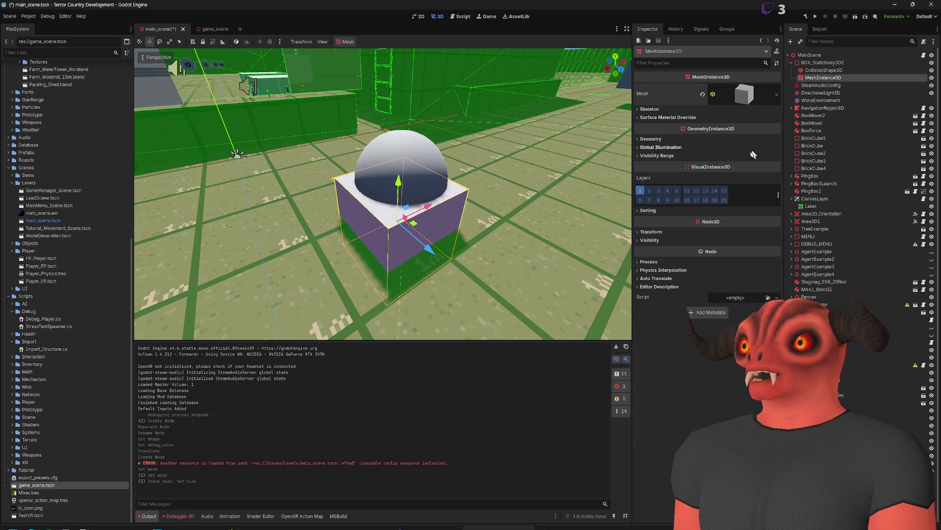
pyautogui.click(700, 93)
# Step: Try a TorusMesh with inner radius about 1.8, 4 rings and outer radius 1.275
pyautogui.click(777, 88)
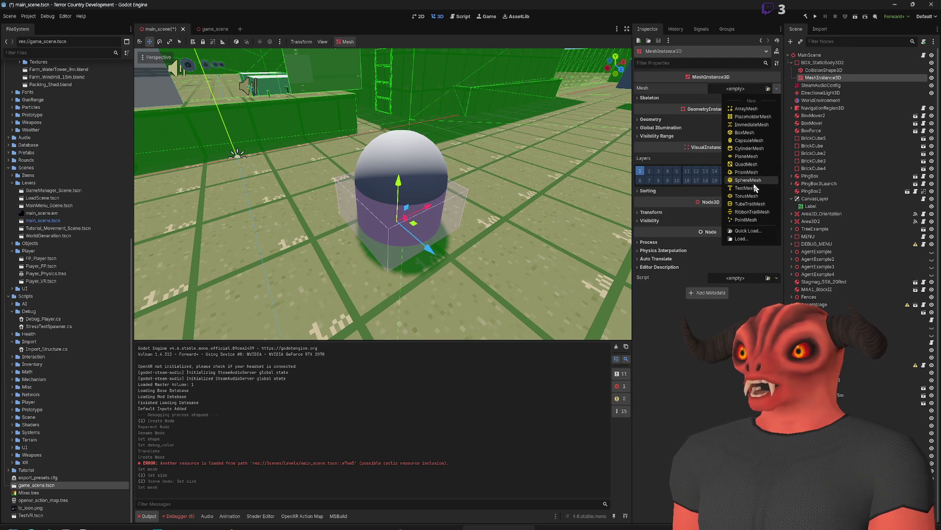
pyautogui.click(755, 198)
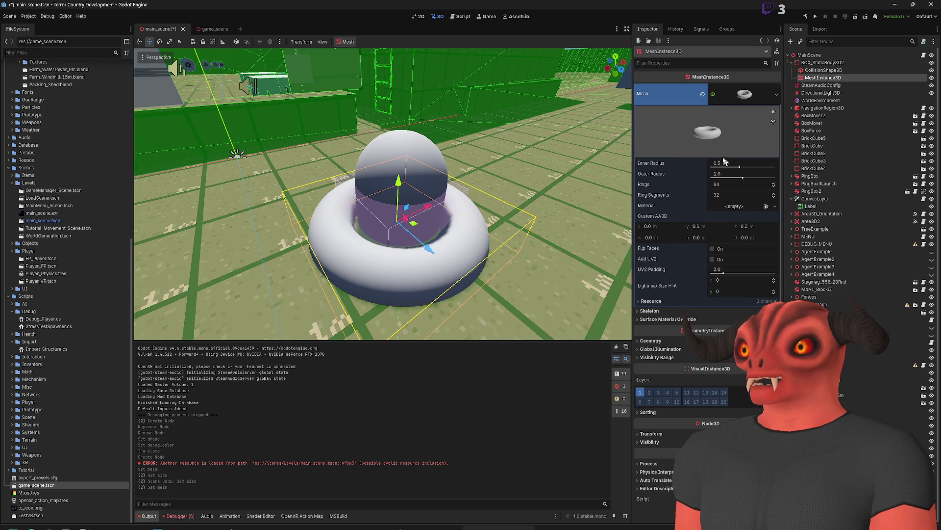
pyautogui.moveTo(741, 169)
pyautogui.mouseDown()
pyautogui.moveTo(757, 170)
pyautogui.moveTo(744, 178)
pyautogui.mouseUp()
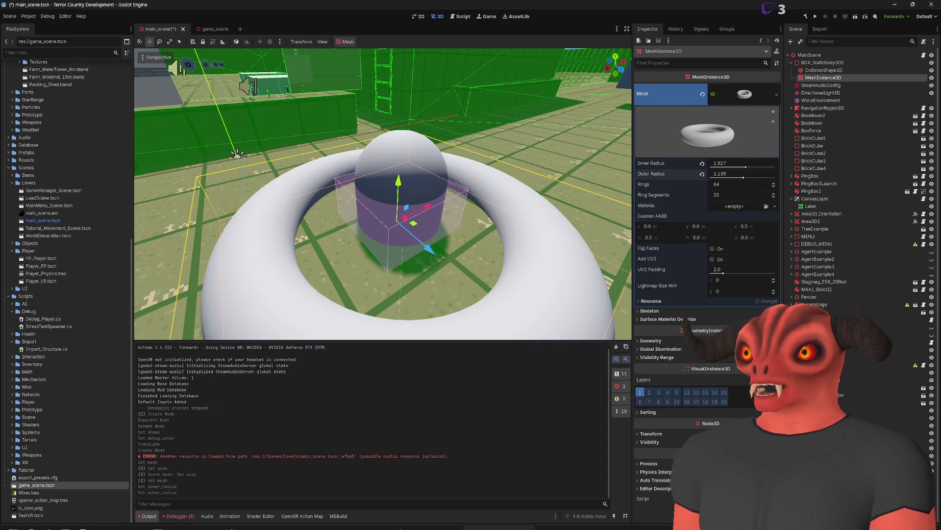
pyautogui.click(730, 185)
pyautogui.write('4')
pyautogui.press('Return')
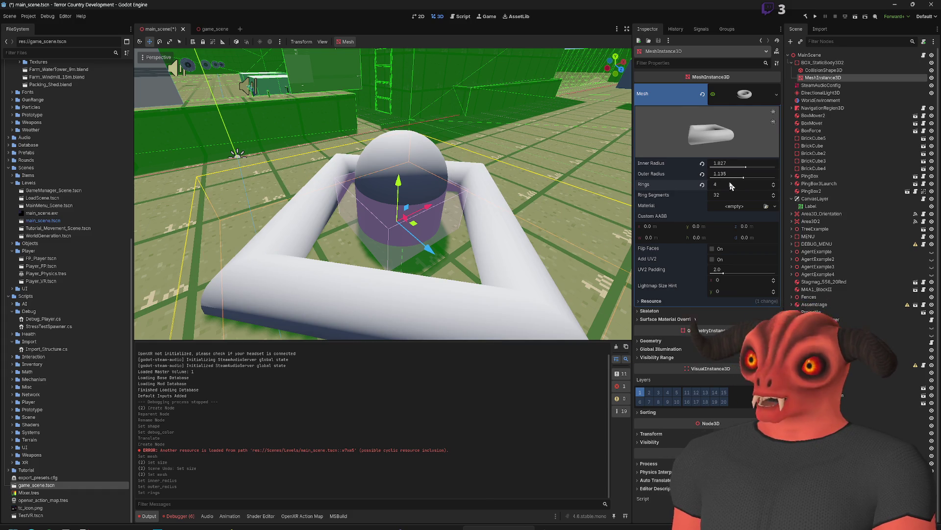
pyautogui.moveTo(728, 177)
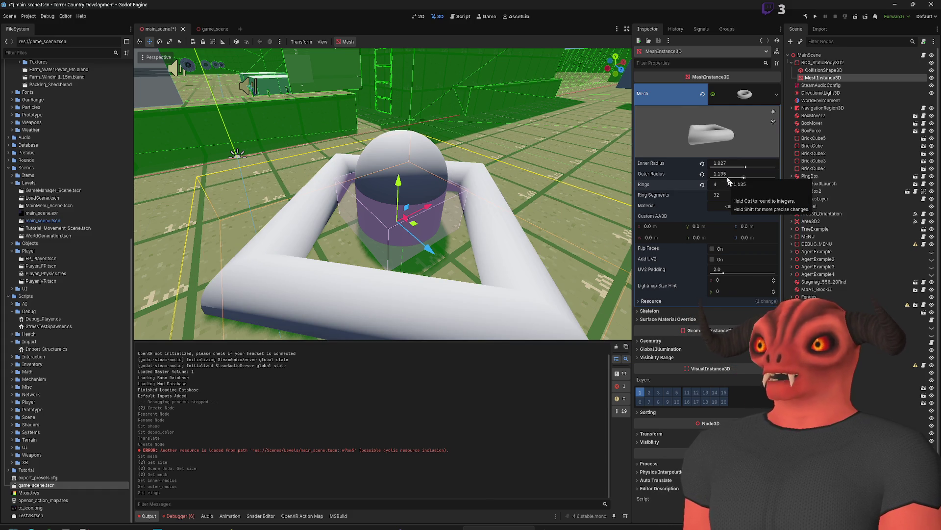
pyautogui.moveTo(728, 176)
pyautogui.mouseDown()
pyautogui.moveTo(777, 184)
pyautogui.moveTo(754, 184)
pyautogui.mouseUp()
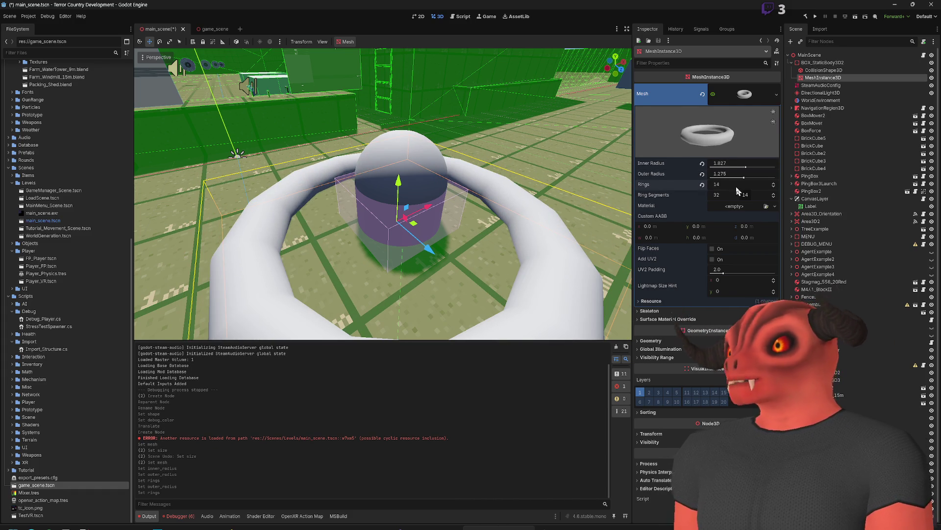
pyautogui.press('f')
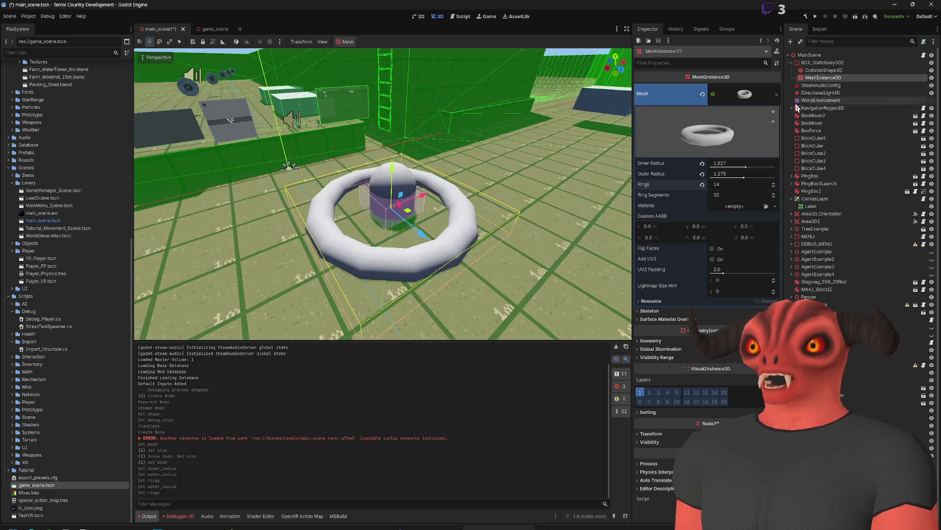
pyautogui.scroll(2, 475, 200)
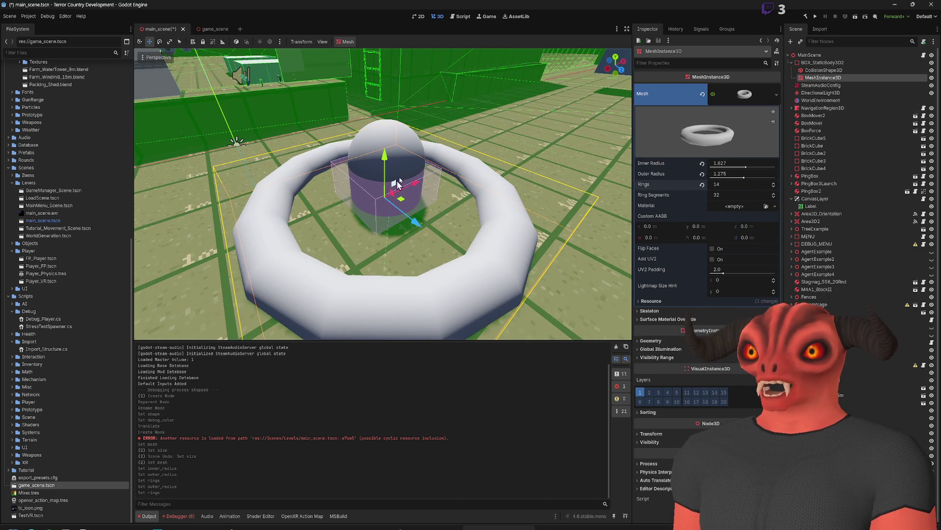
# Step: Clear the torus mesh and assign a new BoxMesh instead
pyautogui.click(834, 71)
pyautogui.click(833, 78)
pyautogui.click(776, 91)
pyautogui.click(745, 98)
pyautogui.click(777, 88)
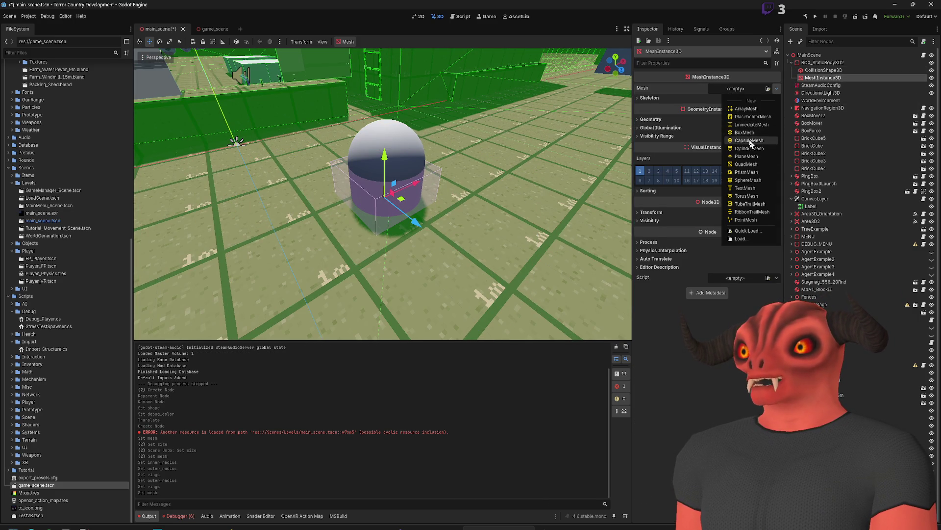
pyautogui.click(744, 132)
pyautogui.press('Up')
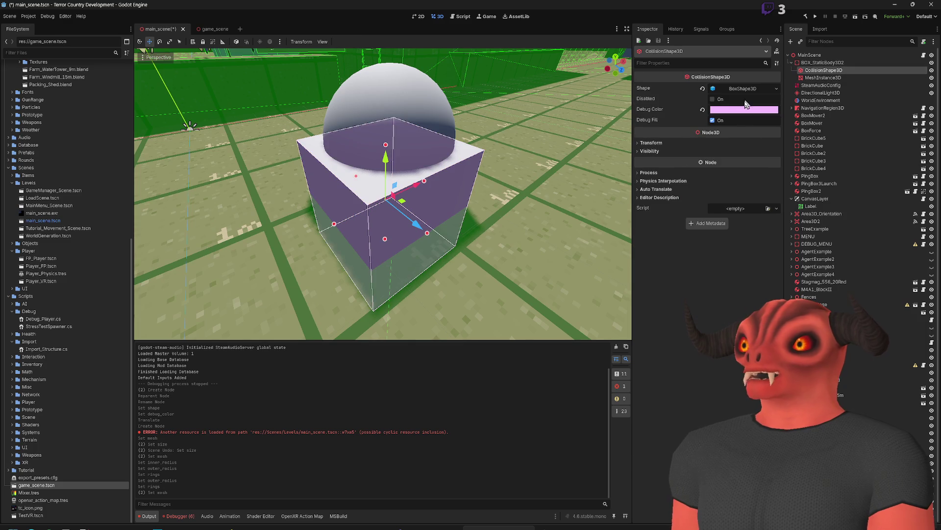
# Step: Set the CollisionShape3D's BoxShape3D height to 4 m
pyautogui.click(741, 90)
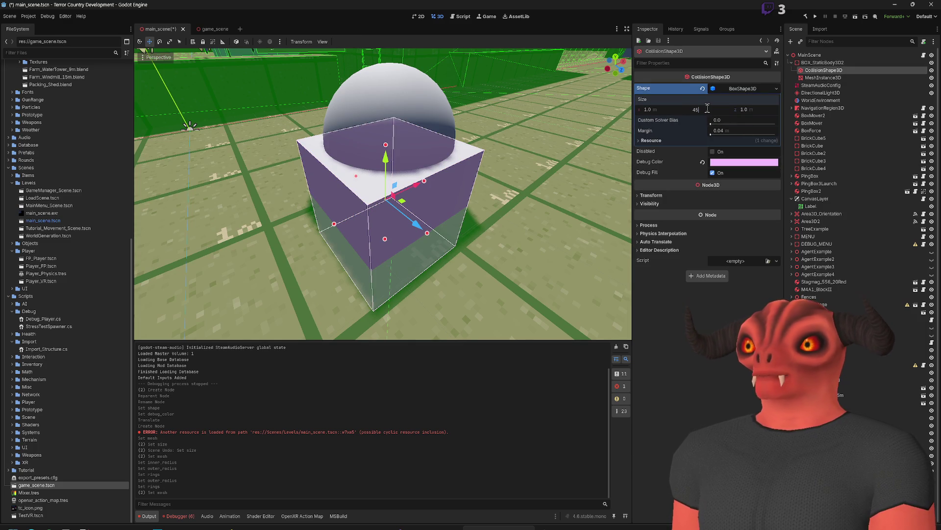
pyautogui.write('4')
pyautogui.press('Return')
pyautogui.scroll(-5, 270, 155)
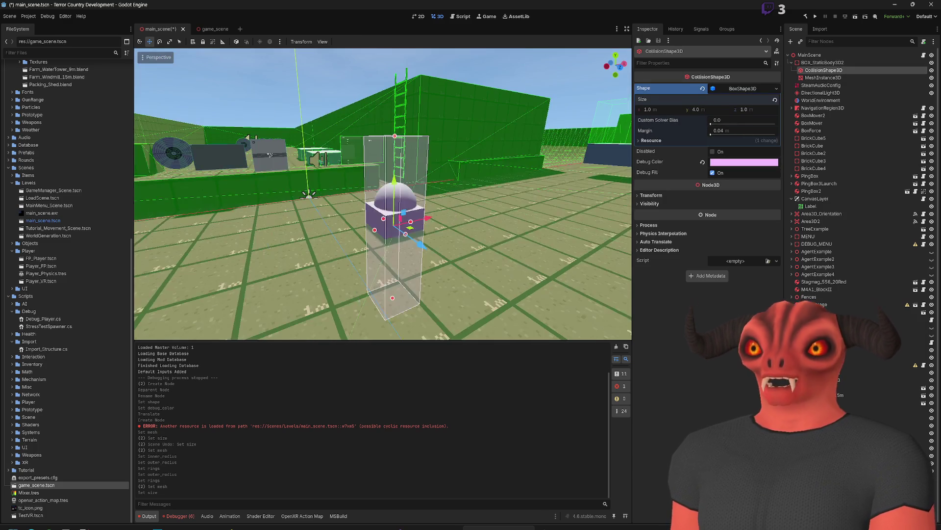
# Step: Set the MeshInstance3D's BoxMesh Size y to 4
pyautogui.click(863, 77)
pyautogui.click(741, 94)
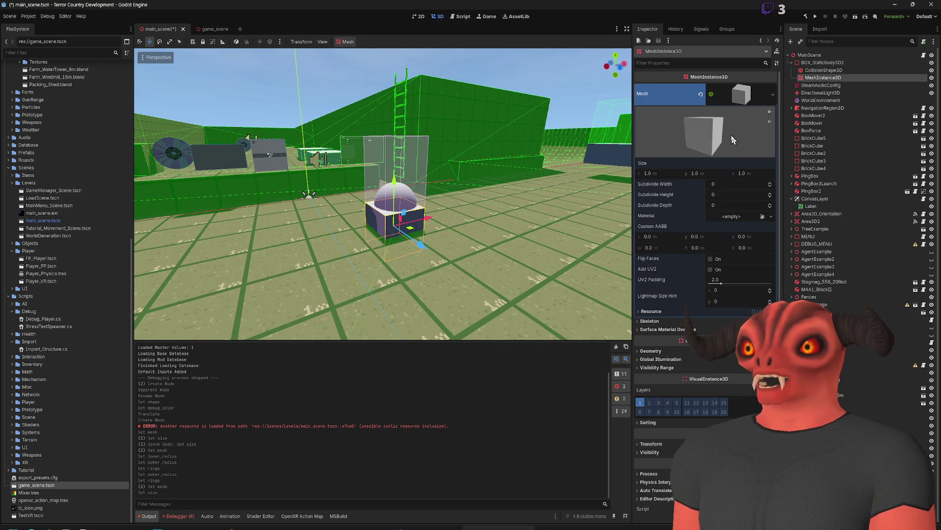
pyautogui.click(708, 173)
pyautogui.write('4')
pyautogui.press('Return')
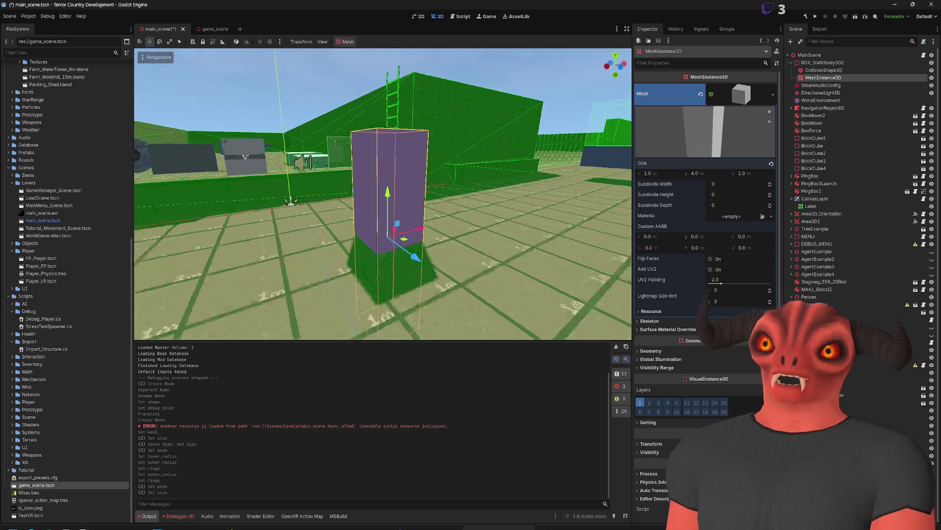
pyautogui.scroll(2, 382, 193)
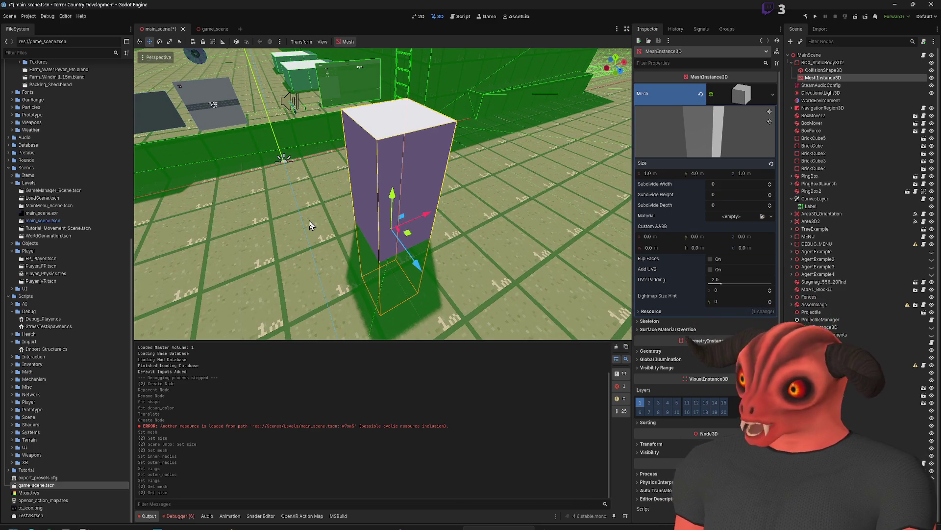
# Step: Toggle the box height change with repeated undo and redo, keeping the 4 m height
pyautogui.hotkey('ctrl', 'z')
pyautogui.hotkey('ctrl', 'shift', 'z')
pyautogui.hotkey('ctrl', 'z')
pyautogui.hotkey('ctrl', 'shift', 'z')
pyautogui.hotkey('ctrl', 'z')
pyautogui.hotkey('ctrl', 'shift', 'z')
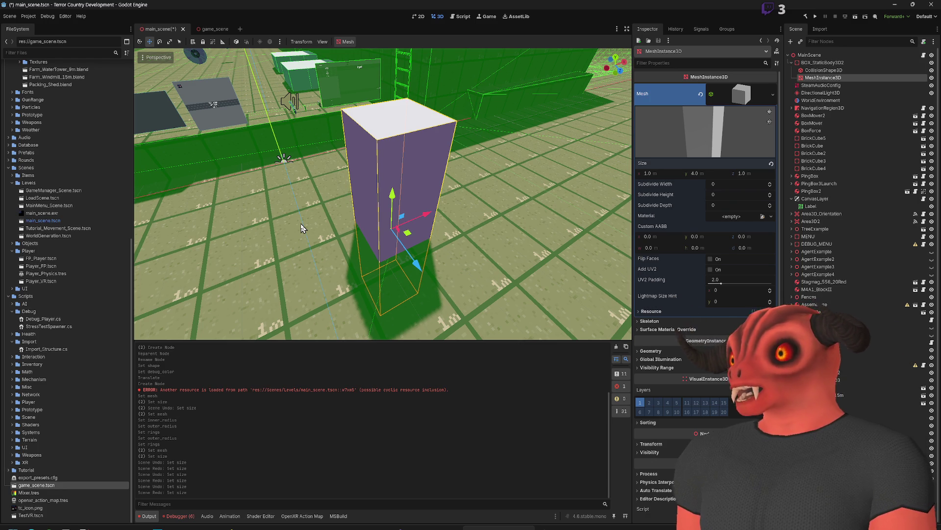
pyautogui.click(807, 64)
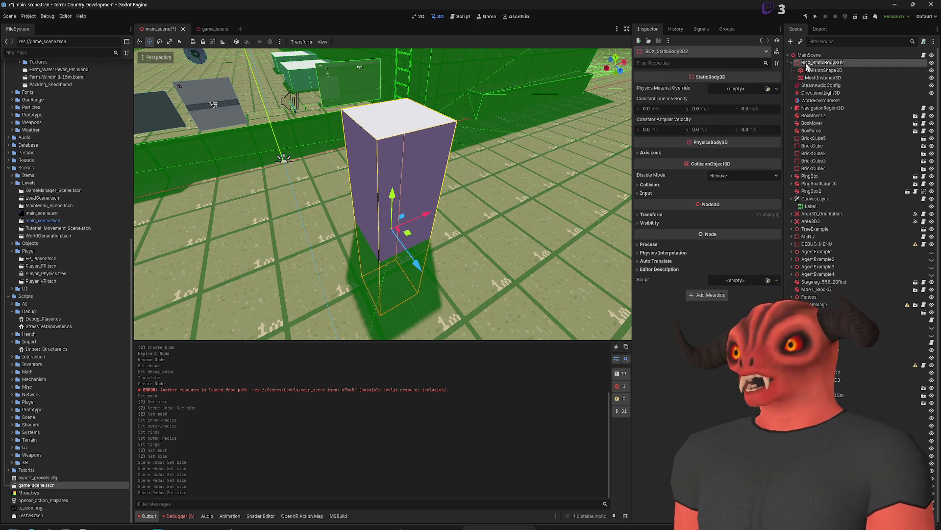
# Step: Delete BOX_StaticBody3D2 and start adding a new child node under MainScene
pyautogui.click(791, 62)
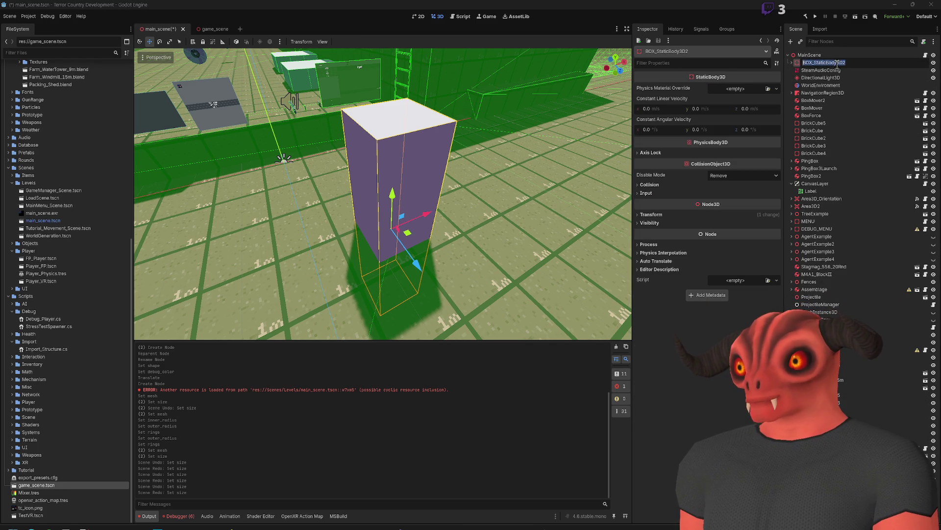
pyautogui.click(859, 70)
pyautogui.click(859, 65)
pyautogui.press('Delete')
pyautogui.rightClick(839, 59)
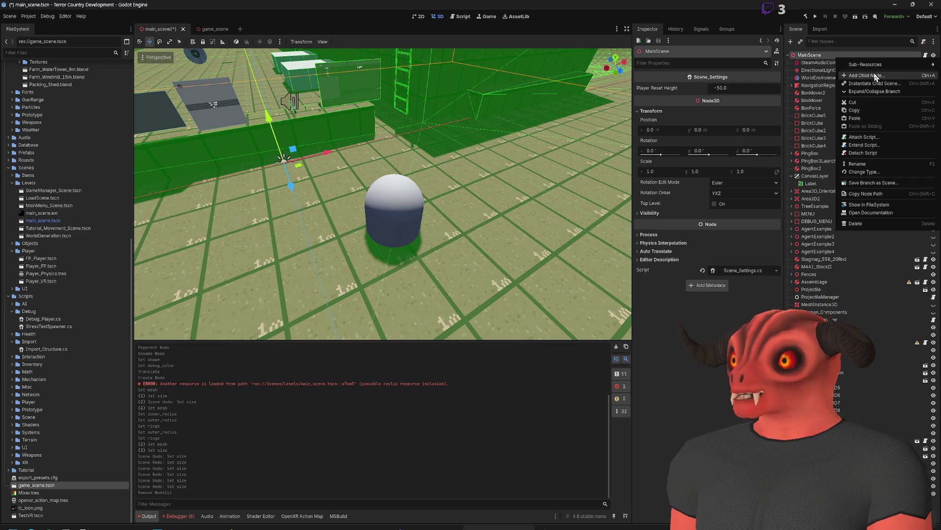
pyautogui.click(877, 77)
pyautogui.write('area')
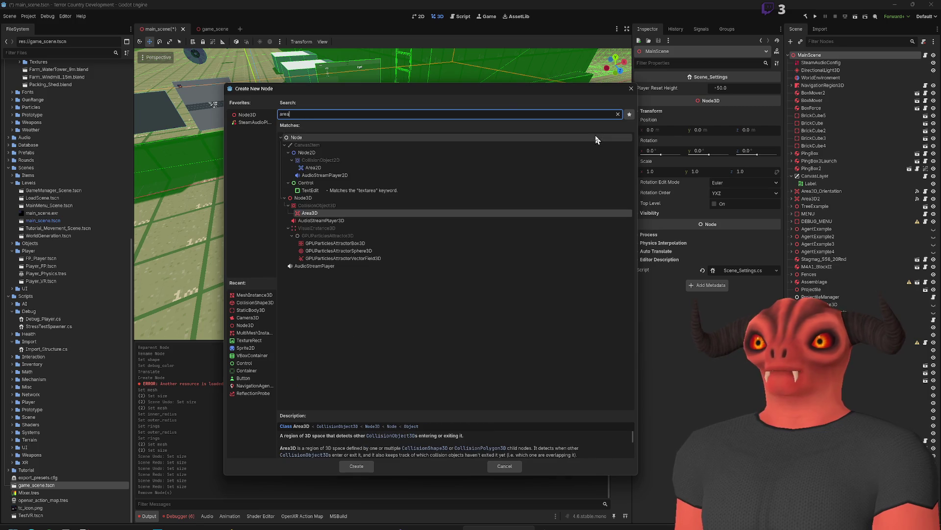
pyautogui.write('3D')
pyautogui.moveTo(459, 87); pyautogui.dragTo(595, 77)
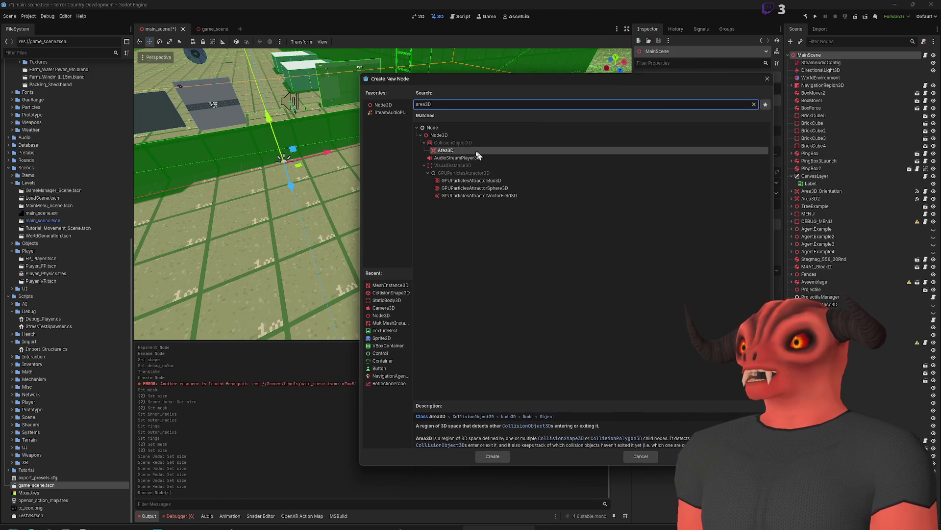
pyautogui.doubleClick(449, 149)
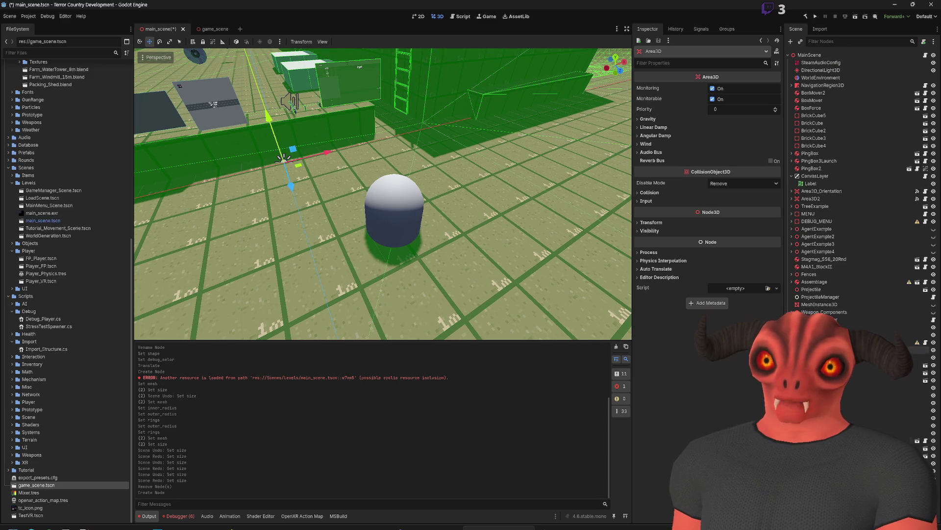
pyautogui.moveTo(821, 326)
pyautogui.mouseDown()
pyautogui.moveTo(834, 115)
pyautogui.moveTo(823, 60)
pyautogui.mouseUp()
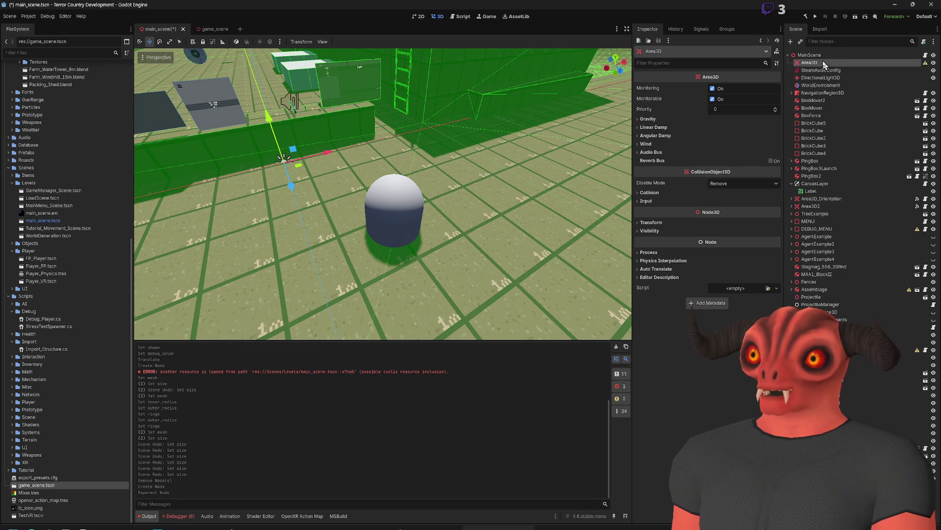
pyautogui.moveTo(733, 75)
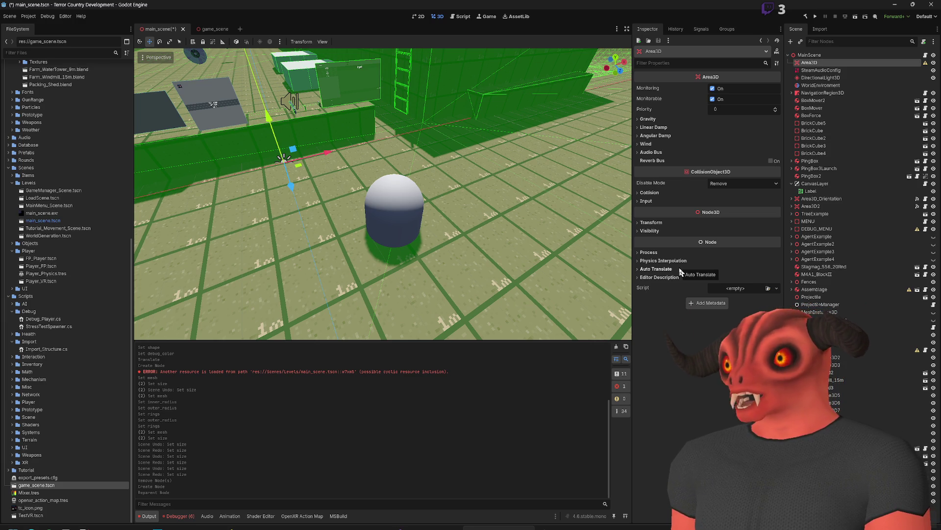
pyautogui.click(656, 120)
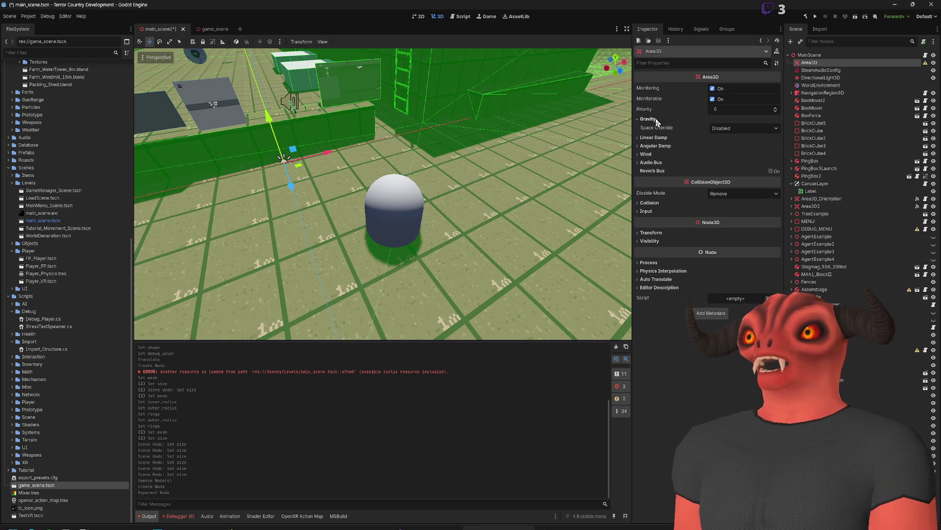
pyautogui.click(714, 130)
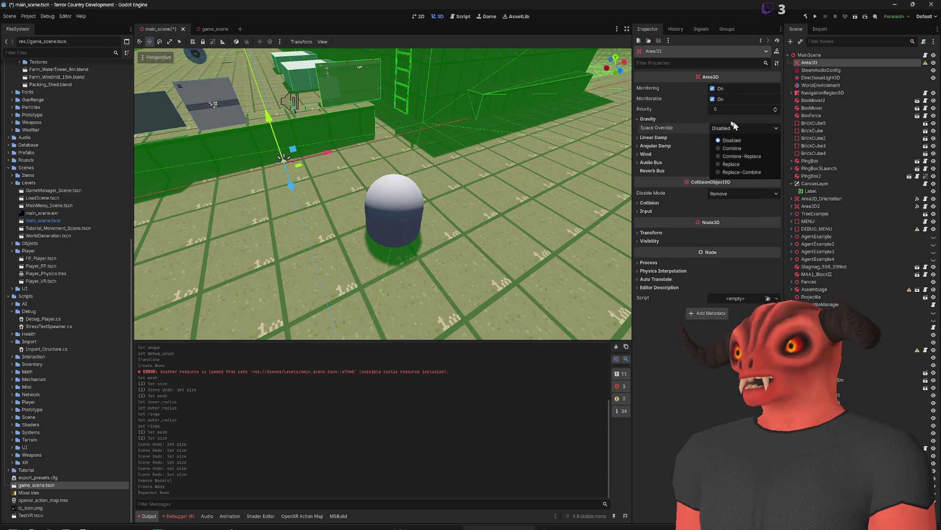
pyautogui.click(667, 120)
pyautogui.click(666, 121)
pyautogui.click(657, 127)
pyautogui.click(731, 136)
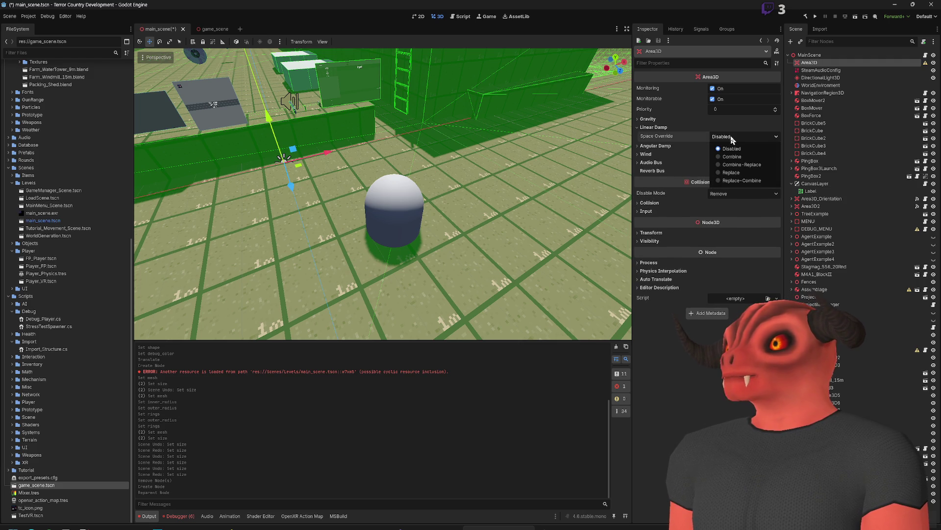
pyautogui.click(660, 129)
pyautogui.click(660, 128)
pyautogui.click(660, 137)
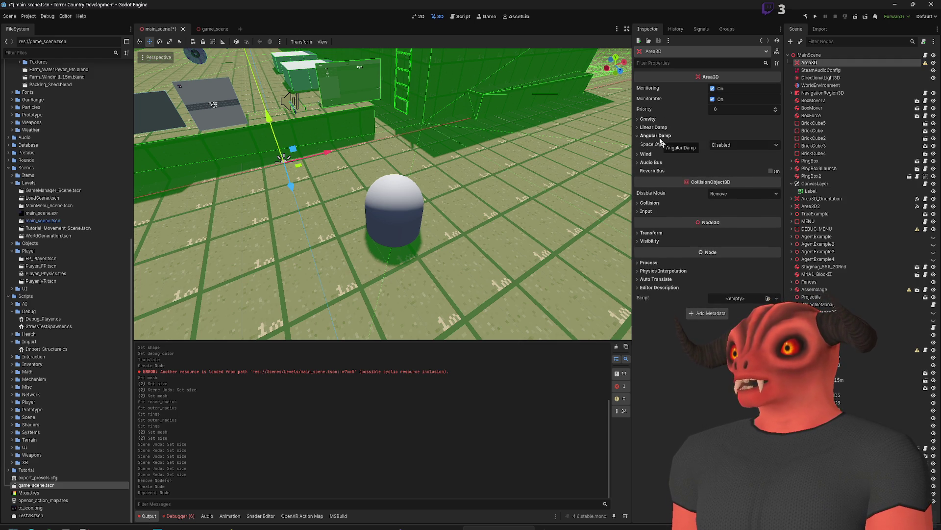
pyautogui.click(655, 135)
pyautogui.click(651, 144)
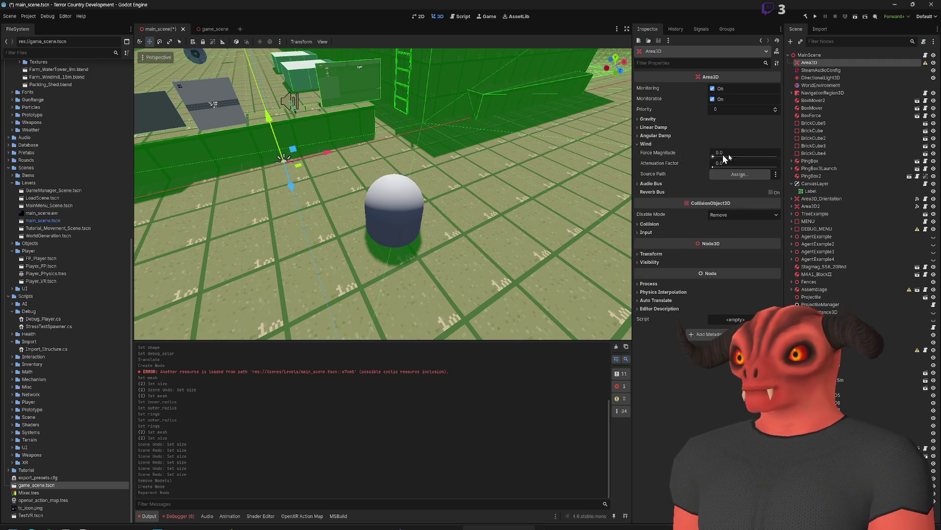
pyautogui.click(647, 144)
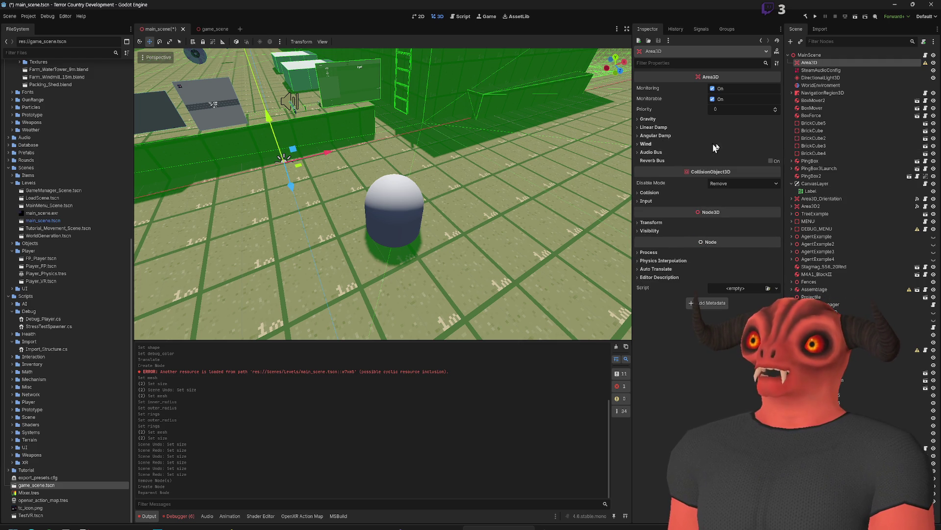
pyautogui.click(657, 152)
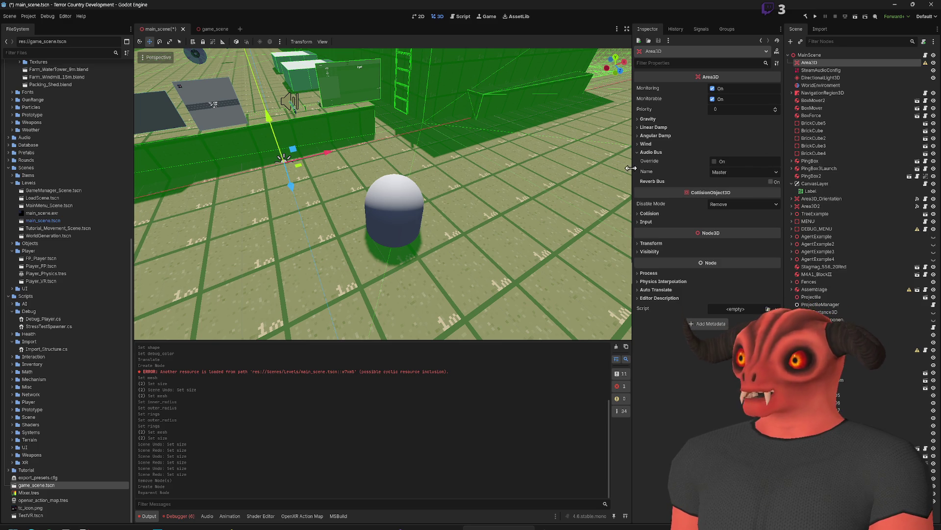
pyautogui.press('w')
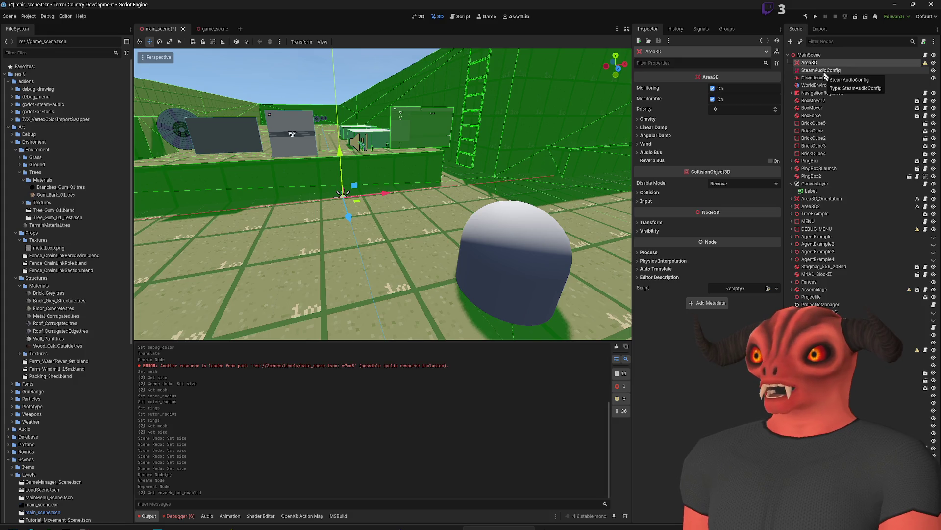
# Step: Add a CollisionShape3D child node under the Area3D
pyautogui.click(828, 71)
pyautogui.click(834, 63)
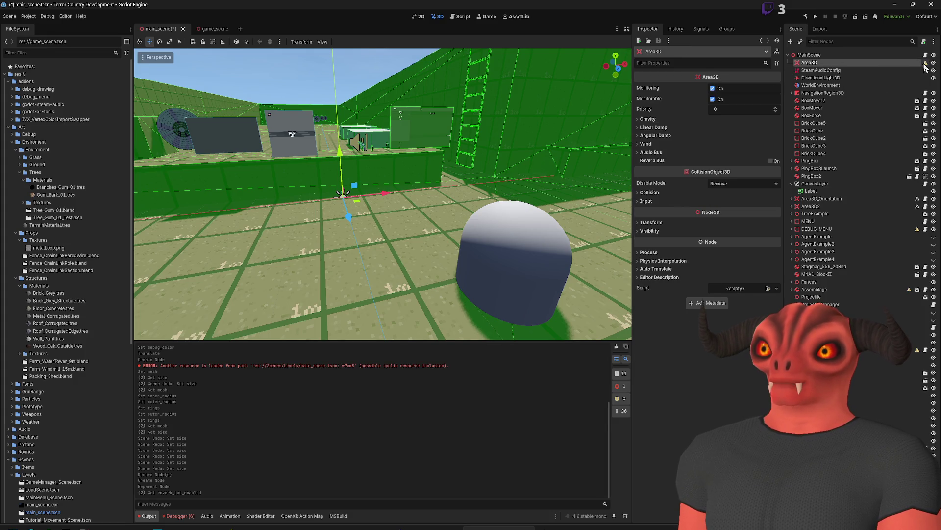
pyautogui.rightClick(864, 63)
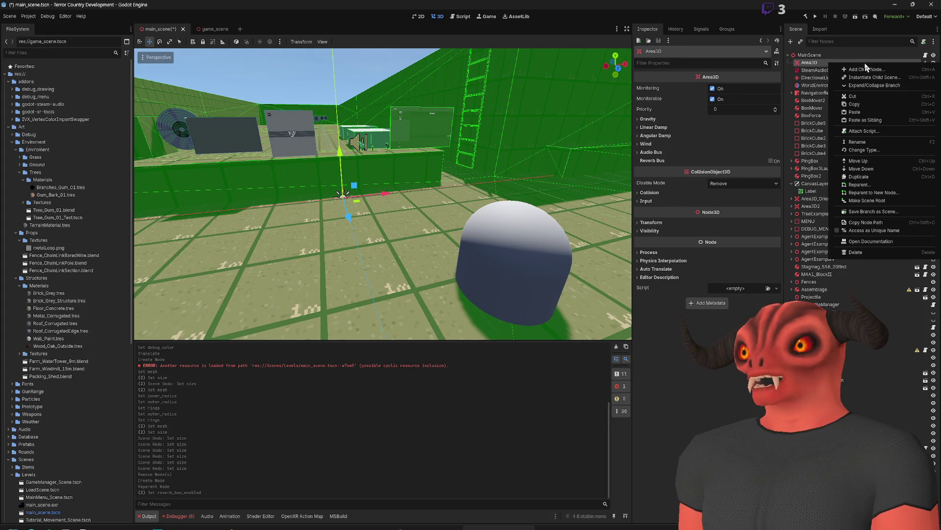
pyautogui.click(872, 70)
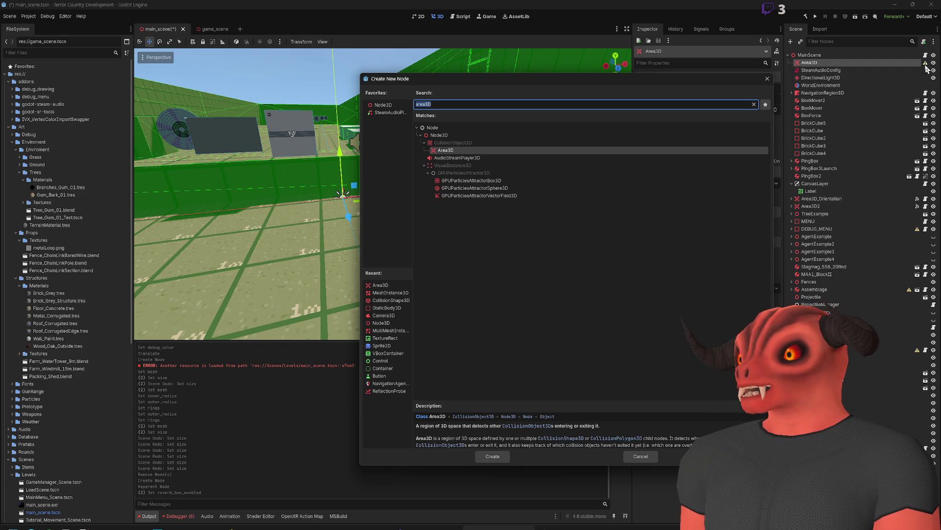
pyautogui.write('co')
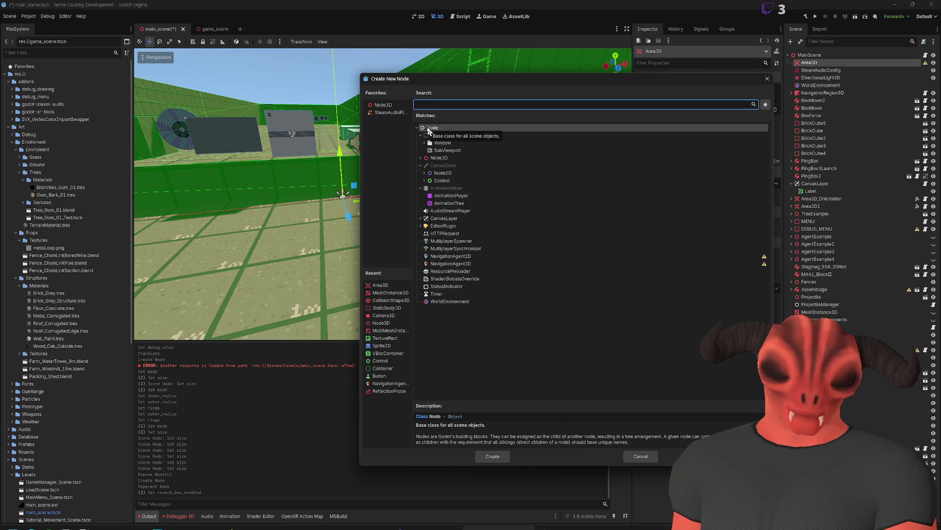
pyautogui.write('lor')
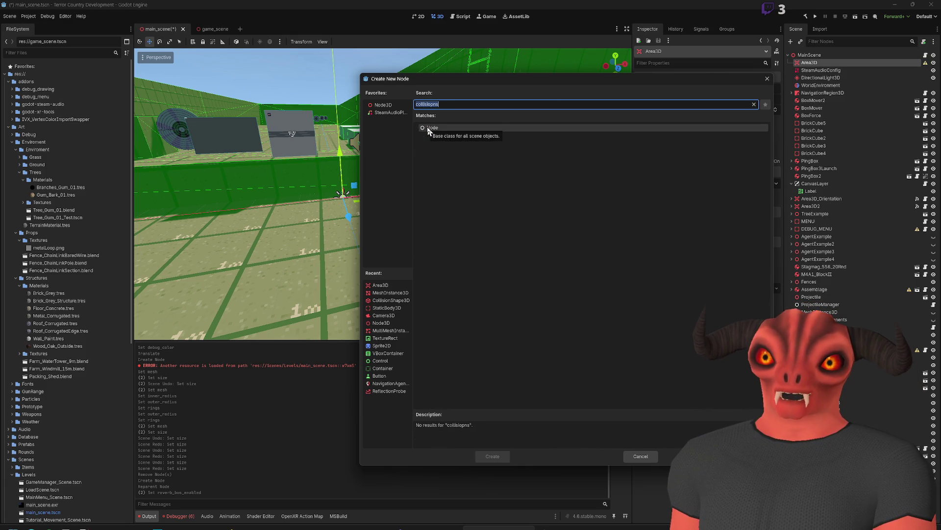
pyautogui.press('BackSpace')
pyautogui.press('BackSpace')
pyautogui.press('BackSpace')
pyautogui.write('llis')
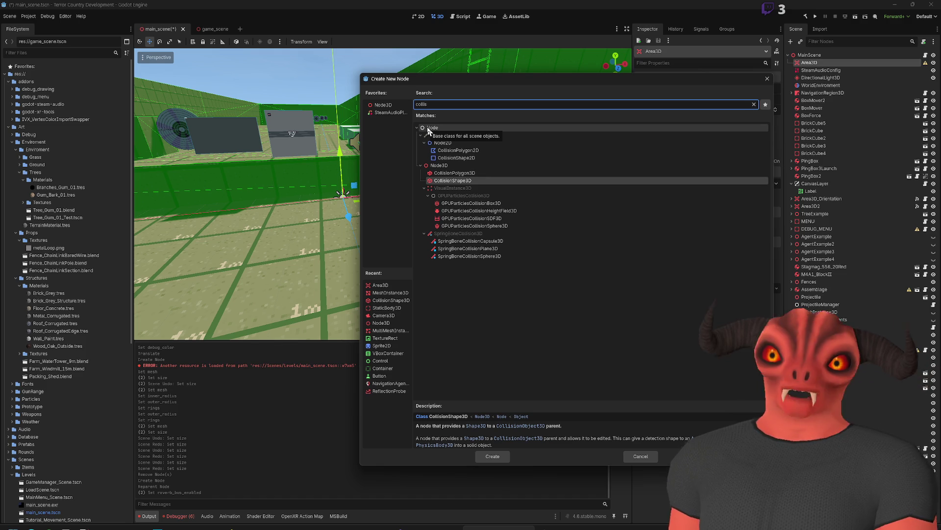
pyautogui.doubleClick(474, 180)
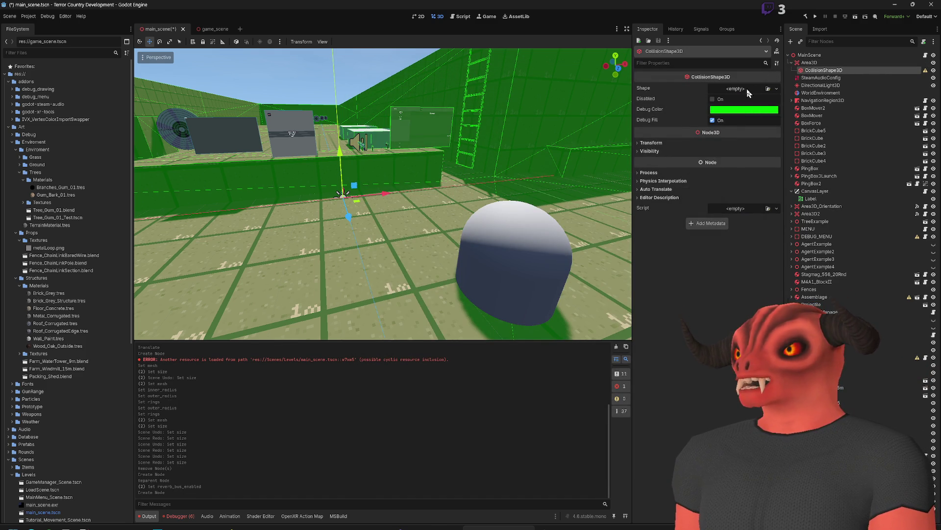
# Step: Give the collision a new BoxShape3D with a light-blue Debug Color
pyautogui.click(746, 88)
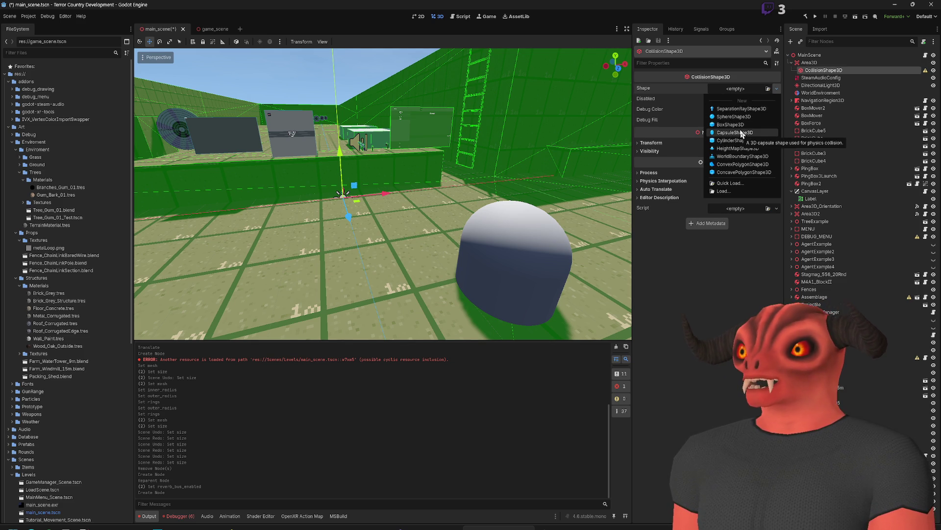
pyautogui.click(741, 126)
pyautogui.press('f')
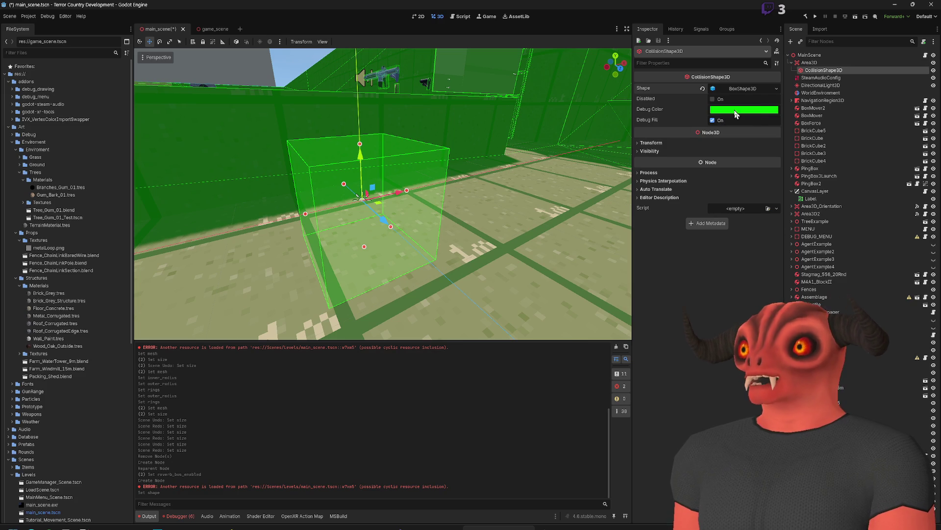
pyautogui.click(809, 63)
pyautogui.click(824, 70)
pyautogui.click(744, 110)
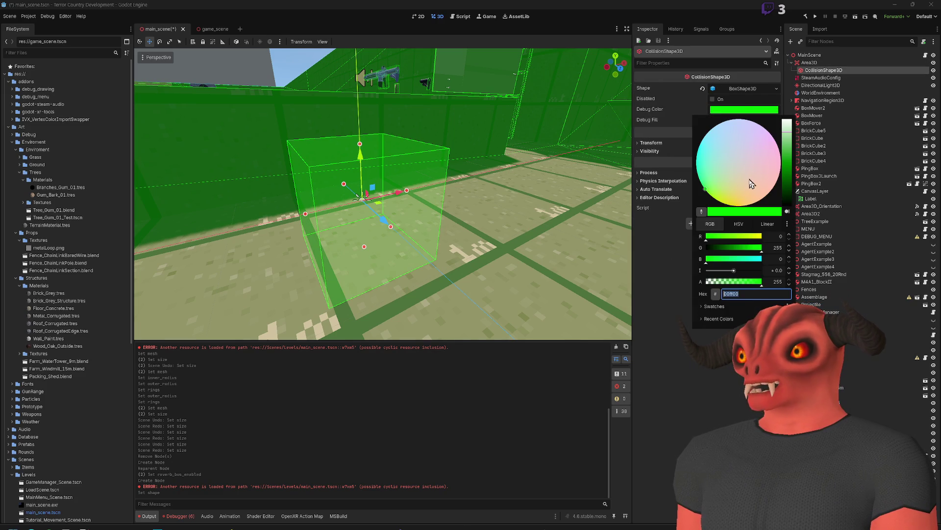
pyautogui.click(728, 147)
pyautogui.click(689, 152)
# Step: Raise the Area3D upward so its box sits above the floor
pyautogui.scroll(-3, 356, 196)
pyautogui.click(365, 198)
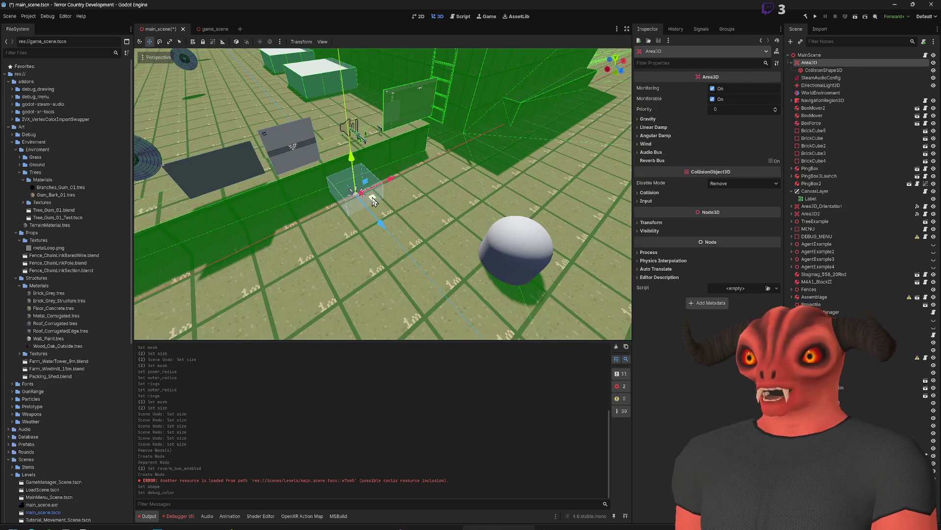
pyautogui.moveTo(373, 201); pyautogui.dragTo(380, 162)
pyautogui.scroll(5, 469, 170)
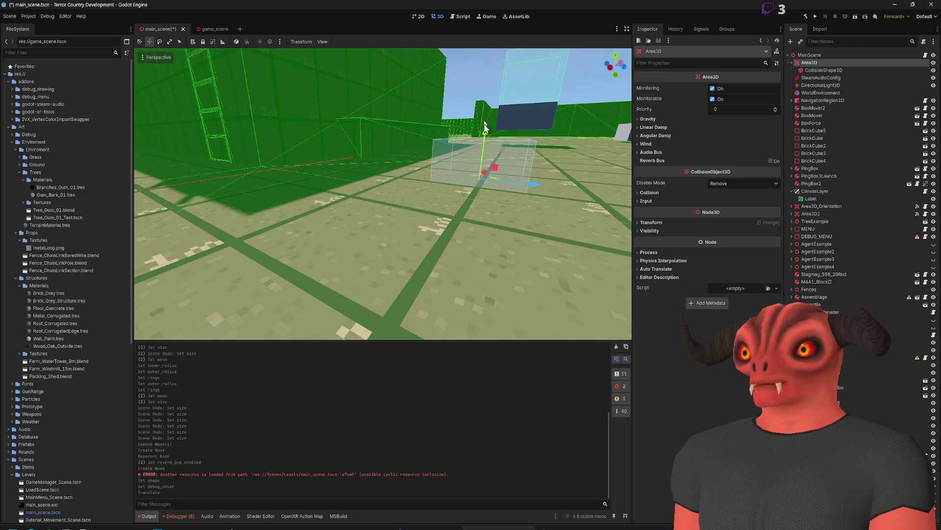
pyautogui.hotkey('ctrl', 'z')
pyautogui.hotkey('ctrl', 'shift', 'z')
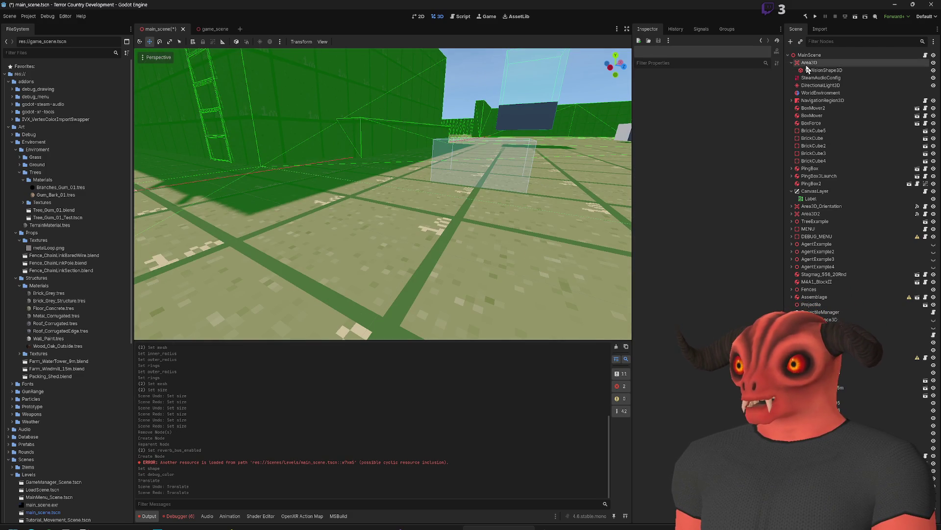
pyautogui.click(809, 63)
pyautogui.moveTo(486, 147); pyautogui.dragTo(488, 115)
pyautogui.moveTo(373, 282); pyautogui.dragTo(373, 282)
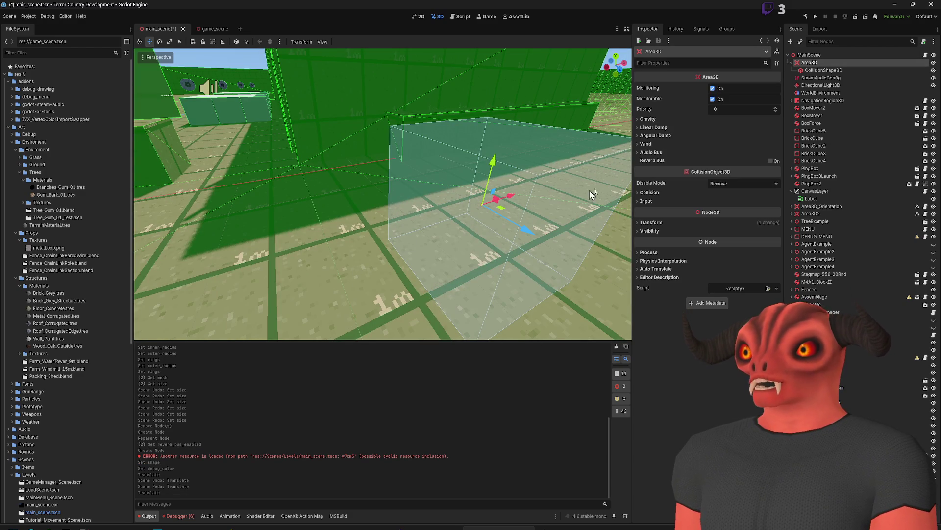
pyautogui.click(699, 30)
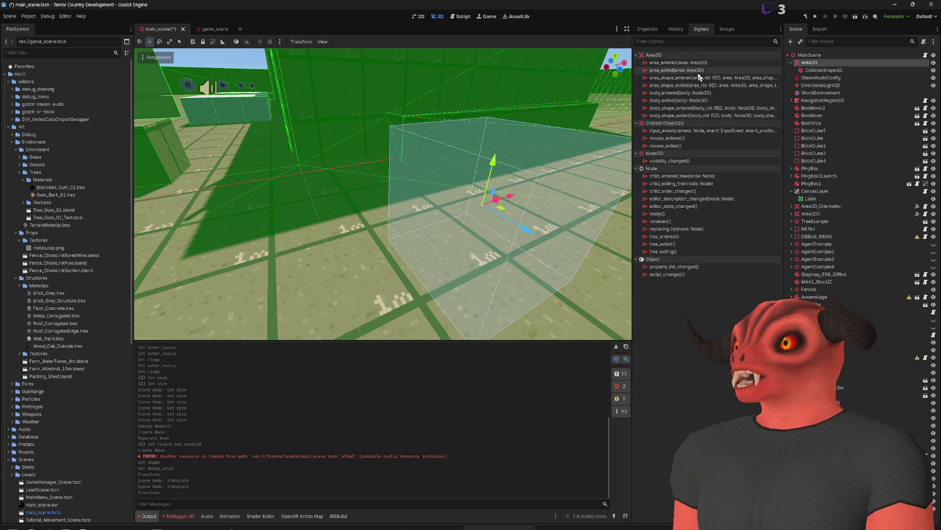
# Step: Browse the Area3D's properties and signals, then cancel connecting area_exited
pyautogui.click(650, 30)
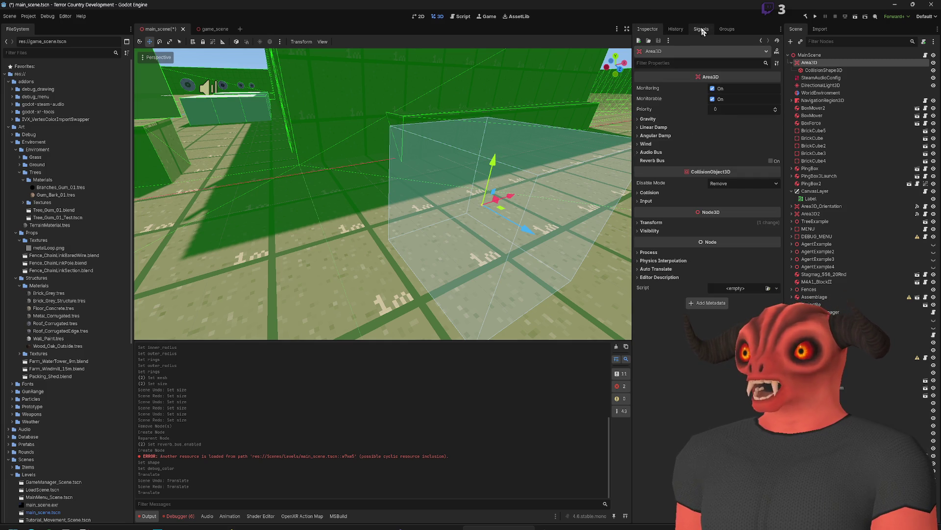
pyautogui.click(703, 30)
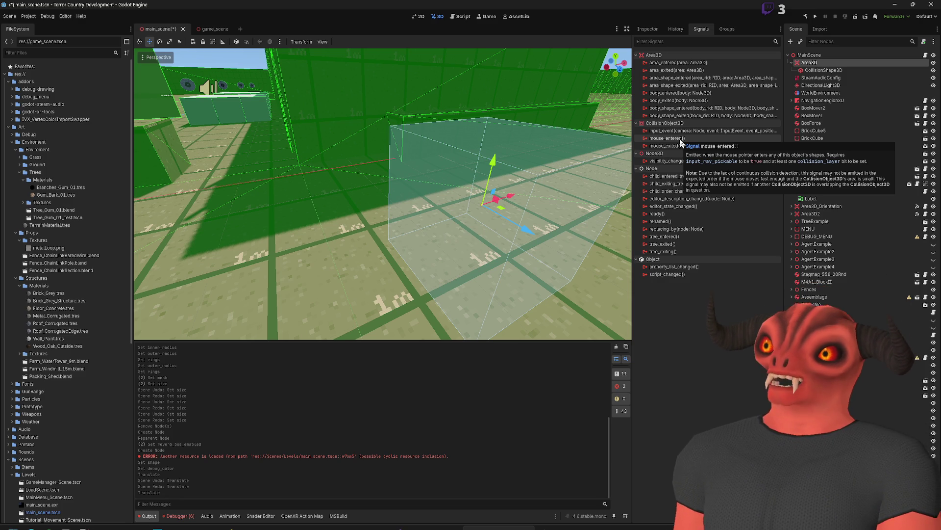
pyautogui.click(648, 28)
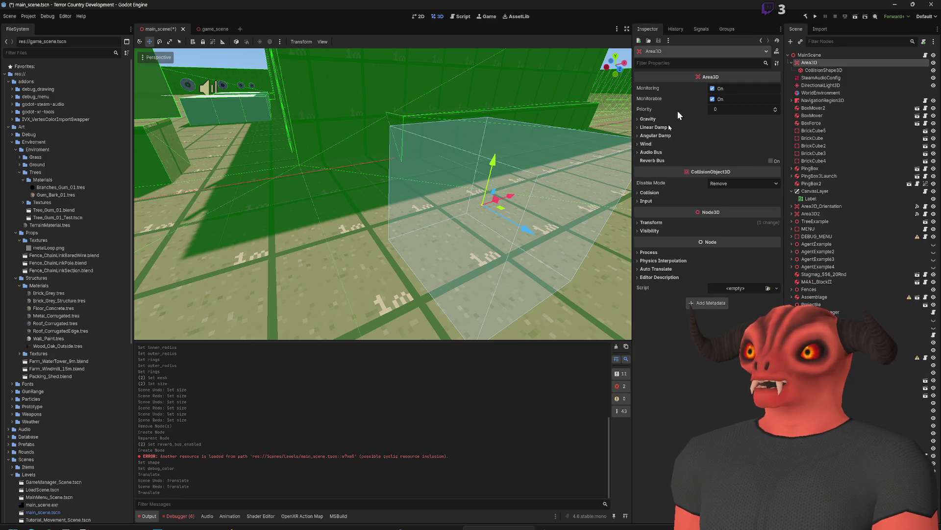
pyautogui.click(650, 192)
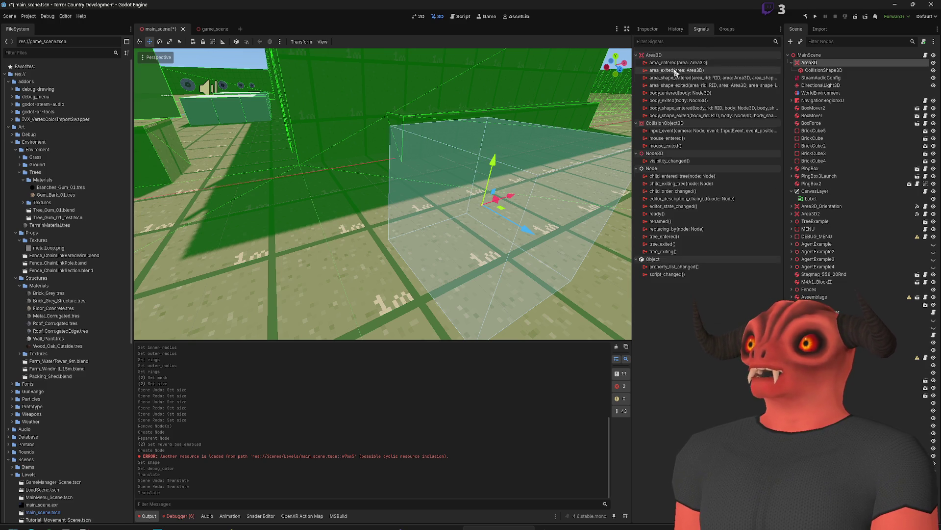
pyautogui.rightClick(686, 72)
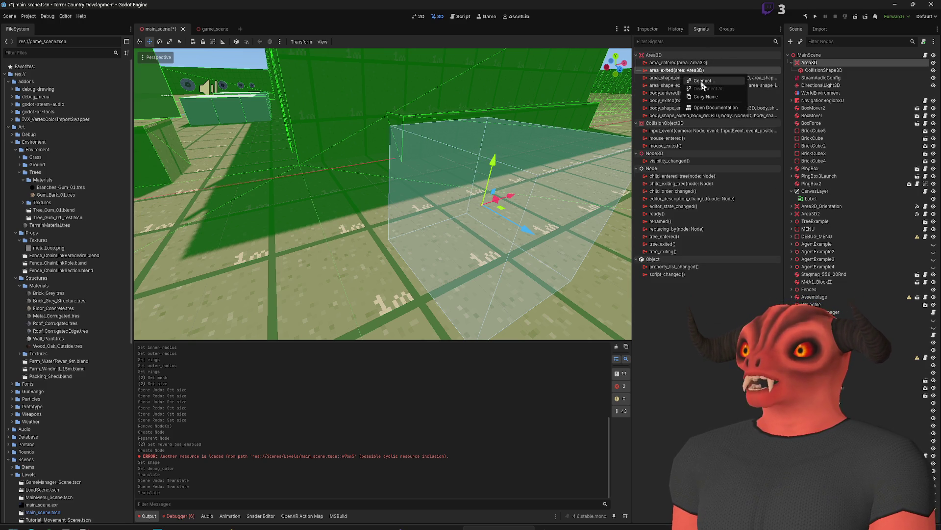
pyautogui.click(703, 81)
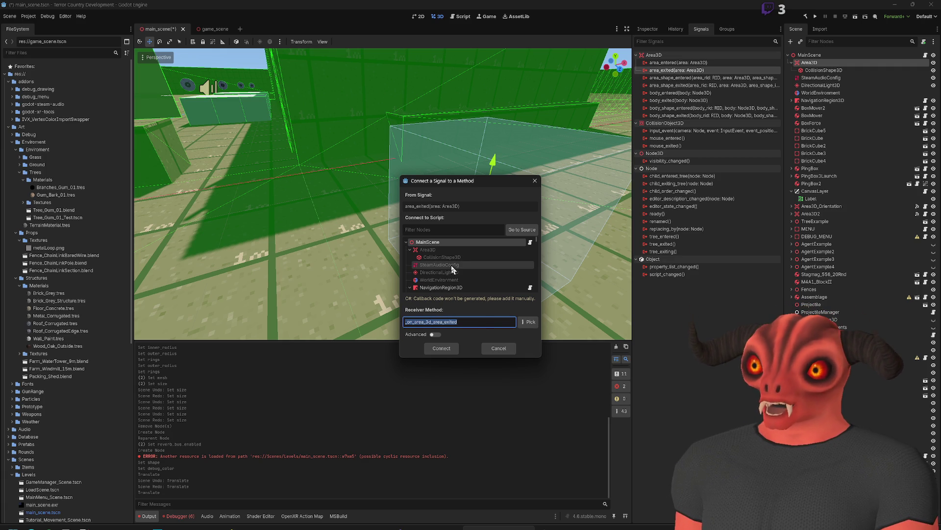
pyautogui.click(541, 179)
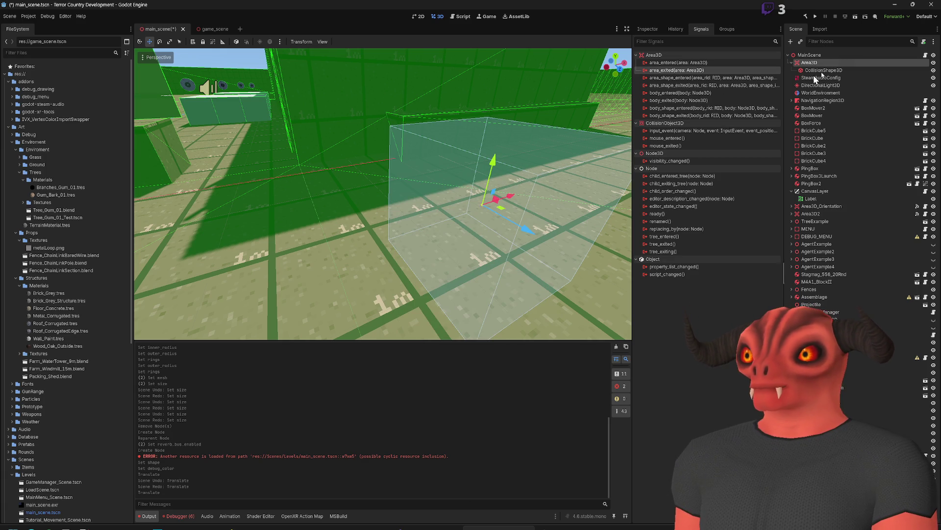
# Step: Select MainScene and open its Scene_Settings.cs script from the Inspector
pyautogui.click(809, 55)
pyautogui.click(648, 29)
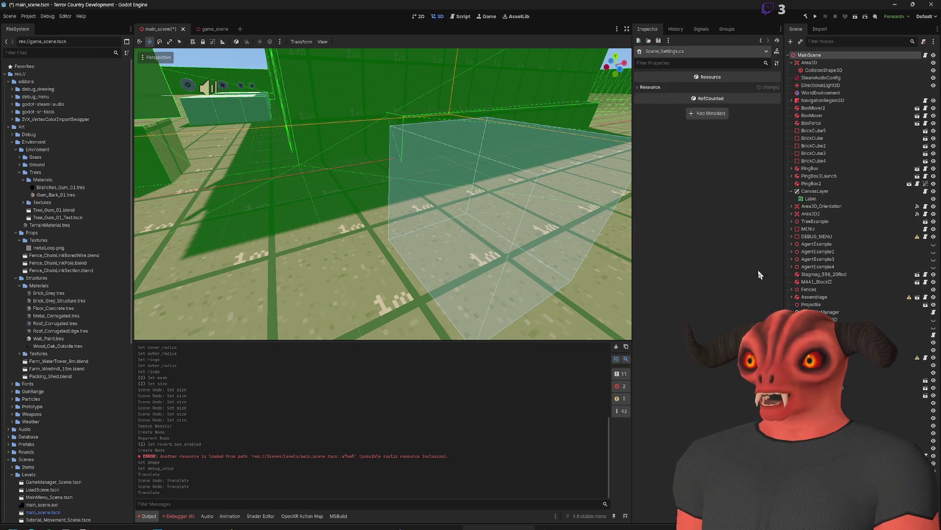
pyautogui.click(755, 275)
# Step: Add an empty public void THISONE() method after _Ready, save Scene_Settings.cs, and return to Godot
pyautogui.click(160, 210)
pyautogui.press('Return')
pyautogui.press('Return')
pyautogui.write('public ')
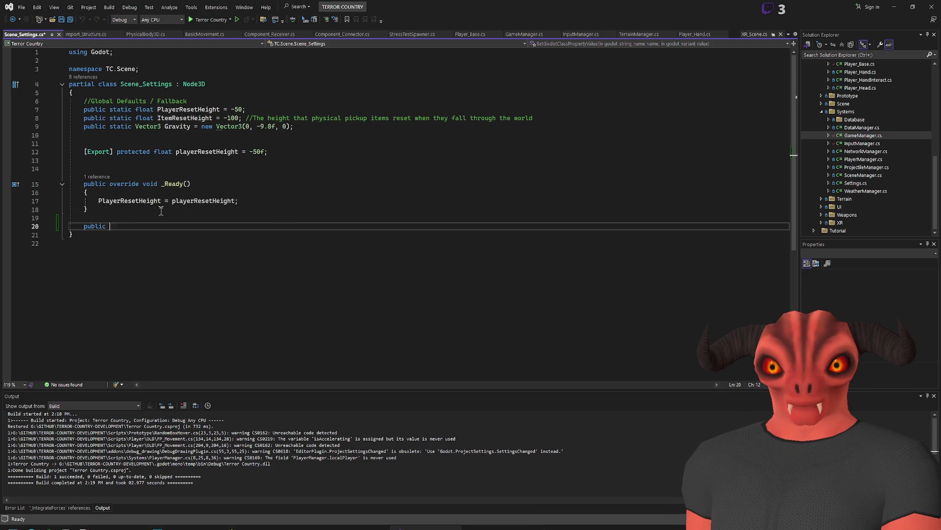
pyautogui.write('void THISONE')
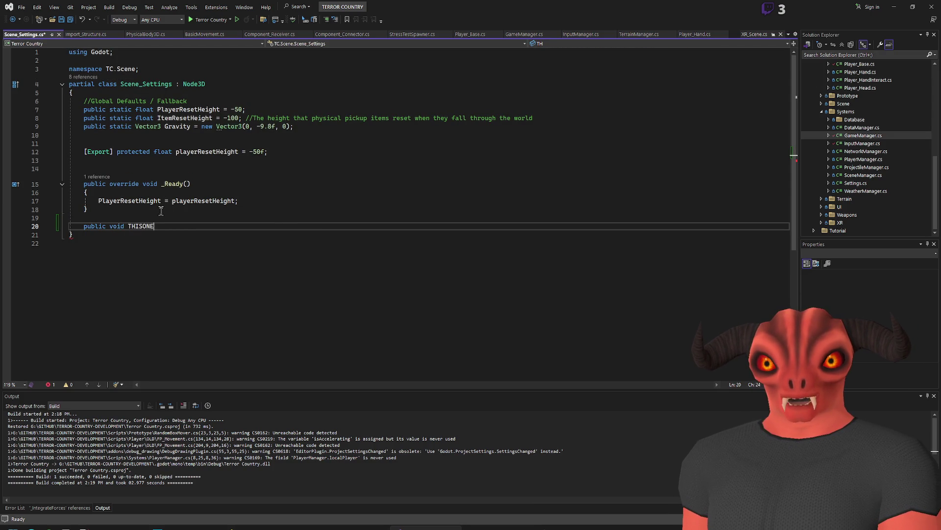
pyautogui.write('()')
pyautogui.press('Return')
pyautogui.write('{')
pyautogui.press('Return')
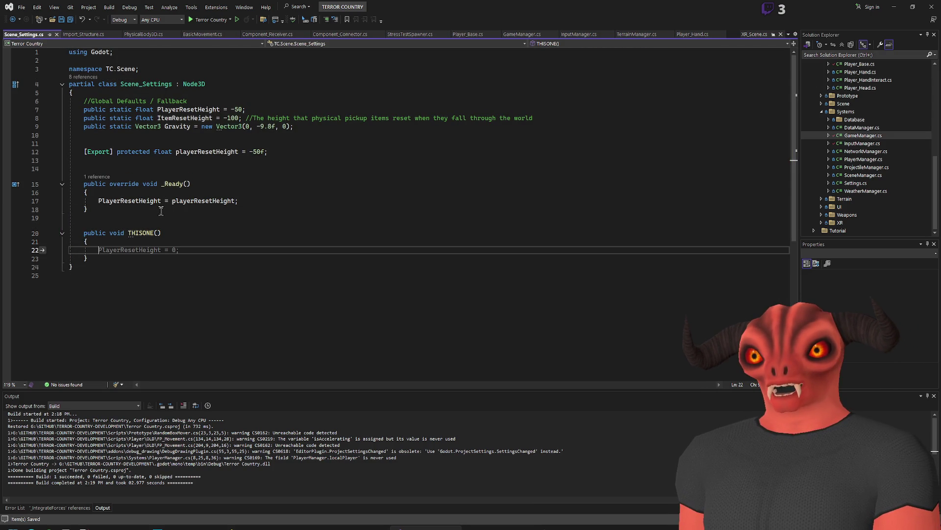
pyautogui.hotkey('ctrl', 's')
pyautogui.click(219, 151)
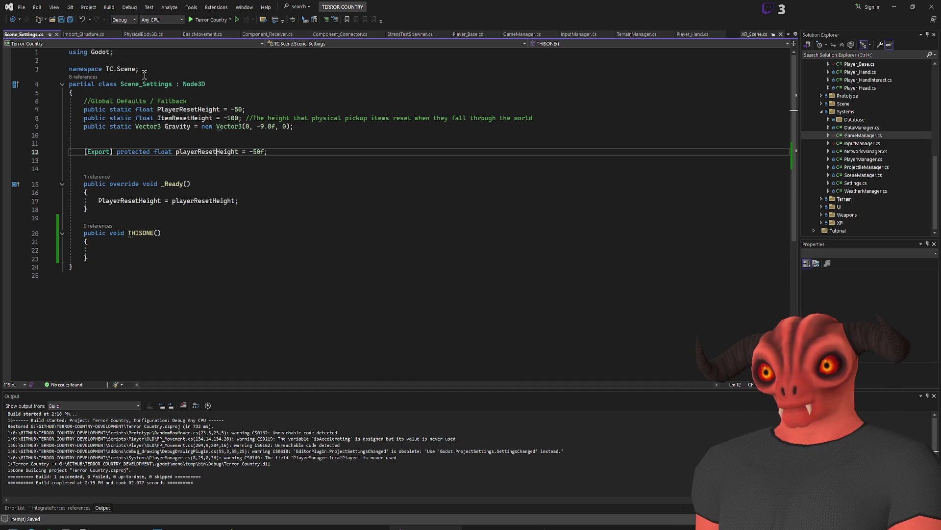
pyautogui.hotkey('alt', 'Tab')
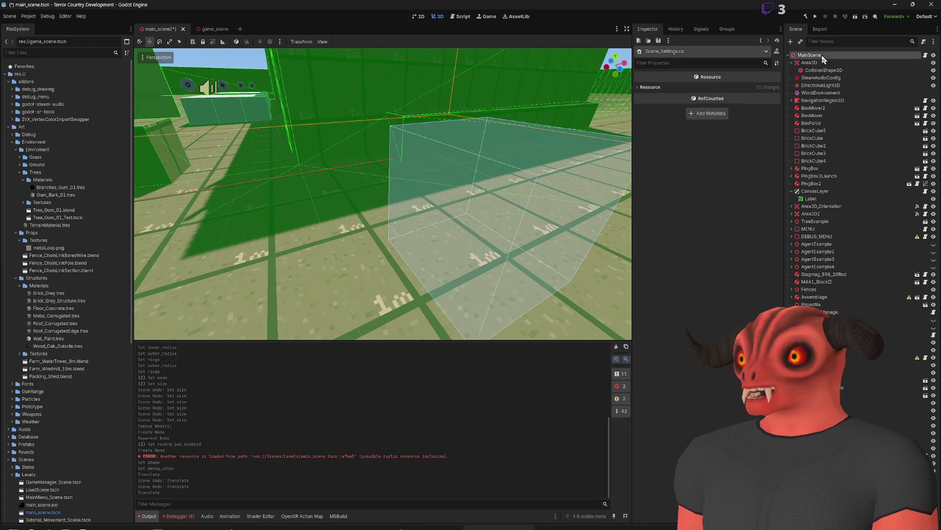
# Step: Select the MainScene root node and rebuild the .NET project with Alt+B
pyautogui.click(811, 63)
pyautogui.click(810, 55)
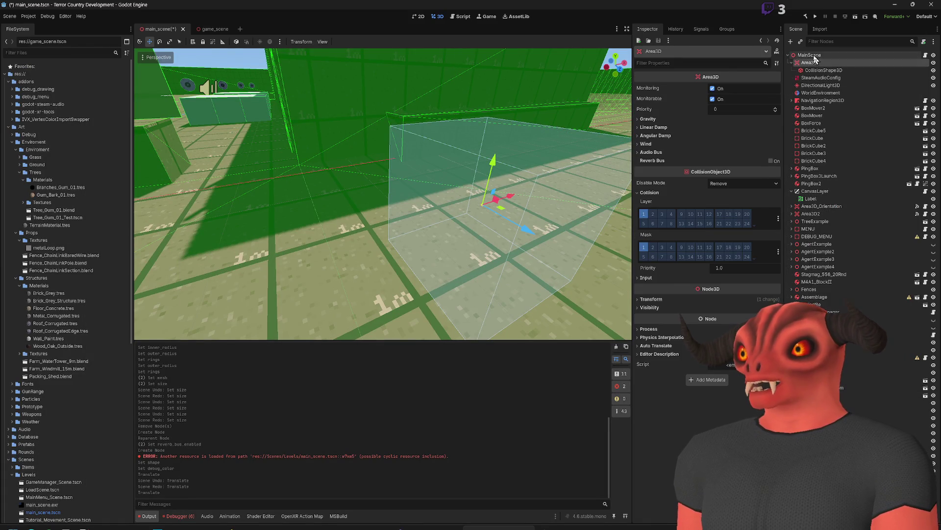
pyautogui.hotkey('alt', 'b')
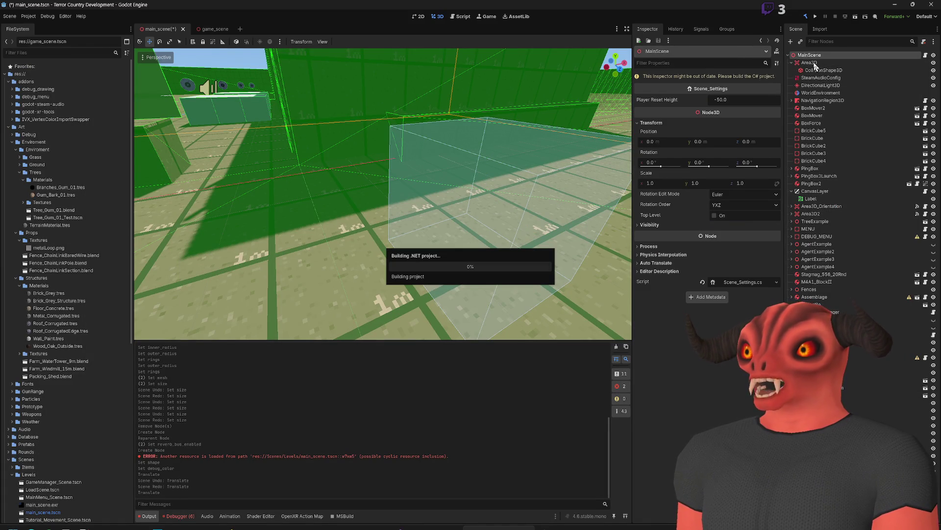
# Step: Select Area3D and view its signals, including body_entered(body: Node3D)
pyautogui.click(813, 63)
pyautogui.click(701, 29)
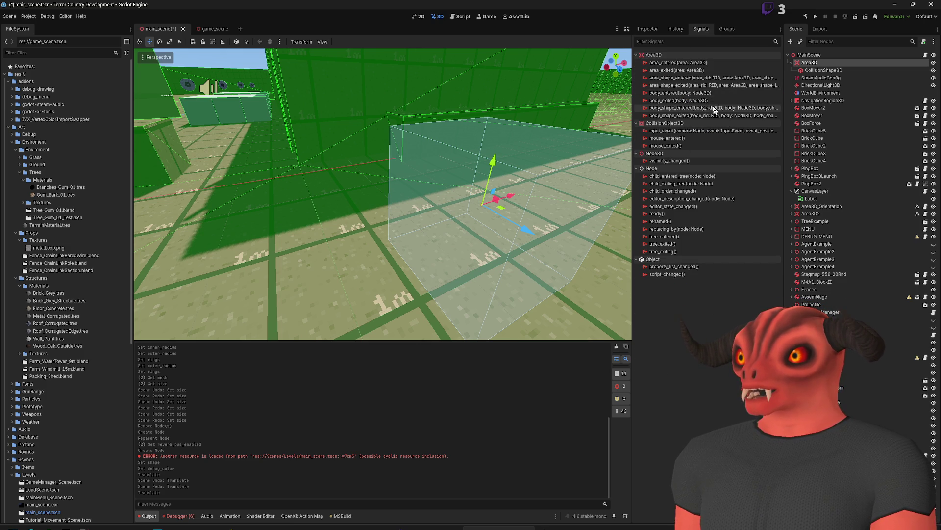
pyautogui.moveTo(714, 113)
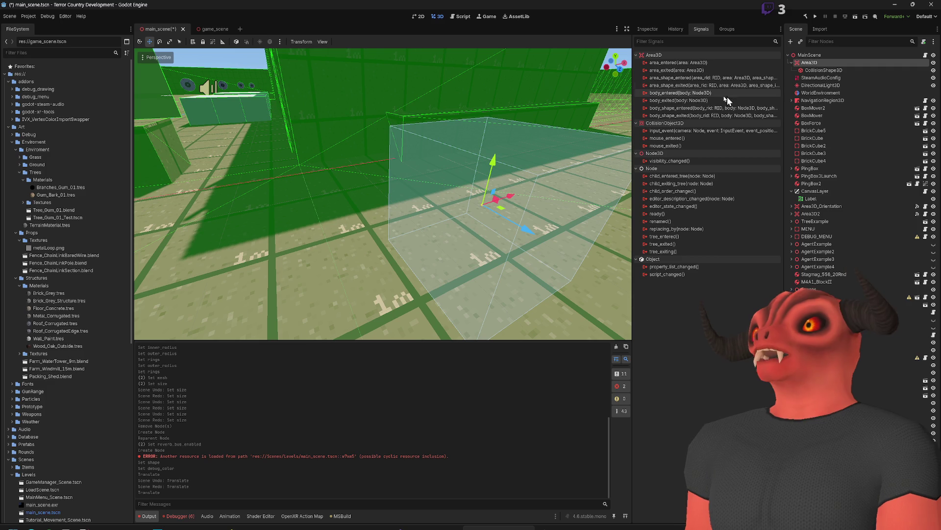
pyautogui.moveTo(678, 96)
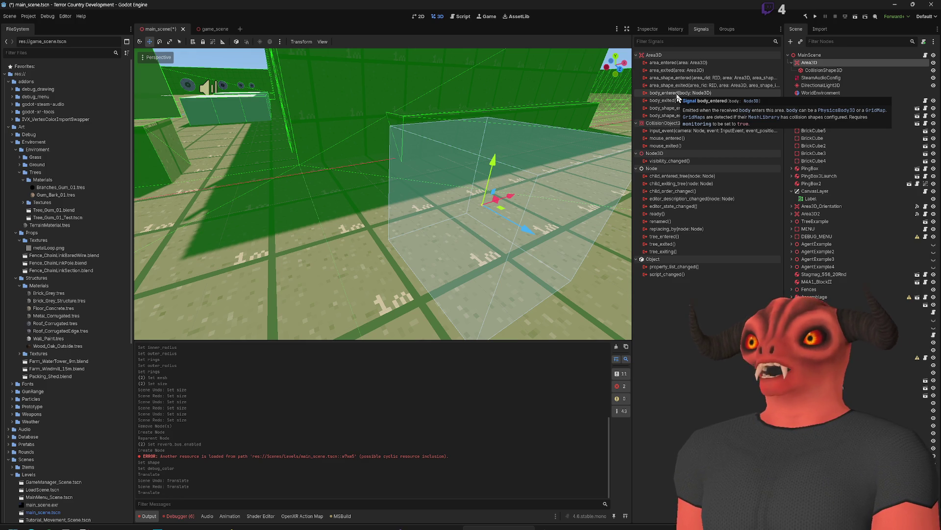
# Step: Start connecting Area3D's body_entered, find no receiver methods under Pick, and switch to Visual Studio
pyautogui.rightClick(678, 96)
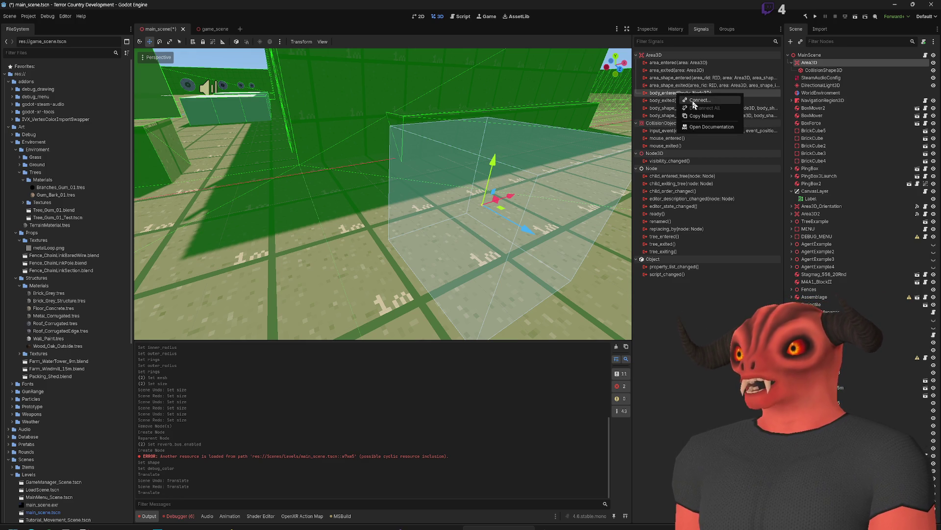
pyautogui.click(698, 100)
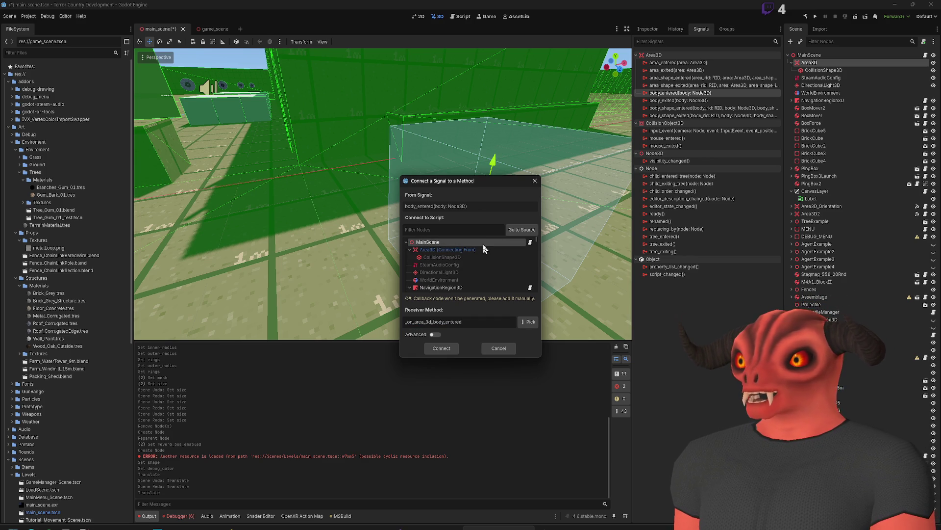
pyautogui.moveTo(476, 321); pyautogui.dragTo(372, 322)
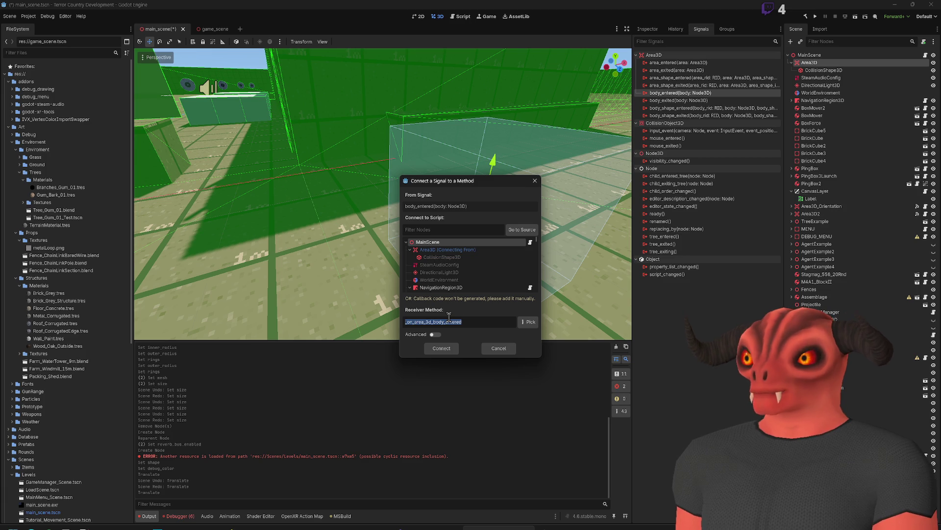
pyautogui.click(527, 323)
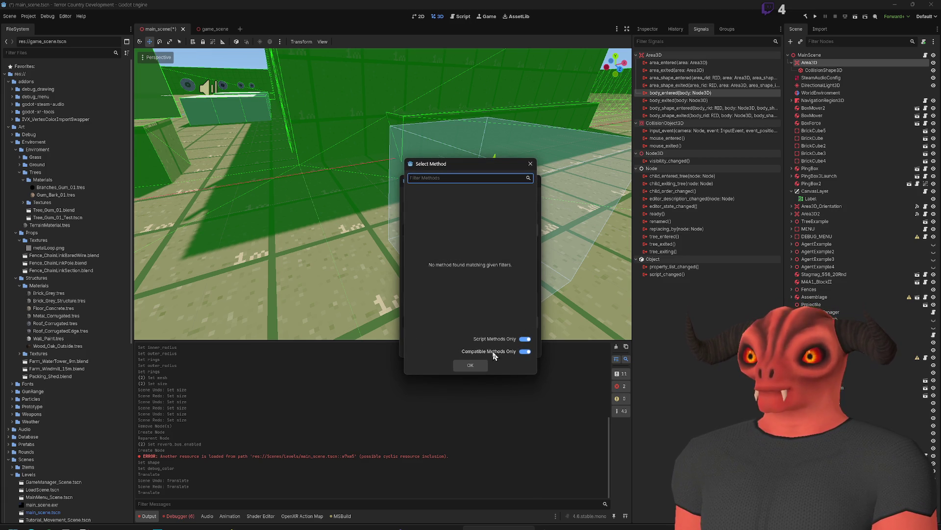
pyautogui.click(471, 365)
pyautogui.click(478, 346)
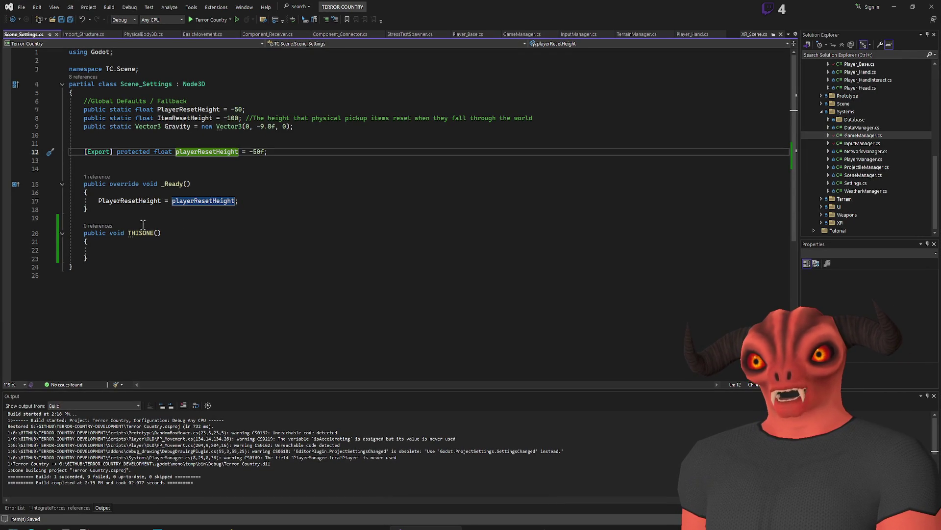
# Step: Give THISONE() a Node3D body parameter, save Scene_Settings.cs, and return to Godot
pyautogui.hotkey('alt', 'Tab')
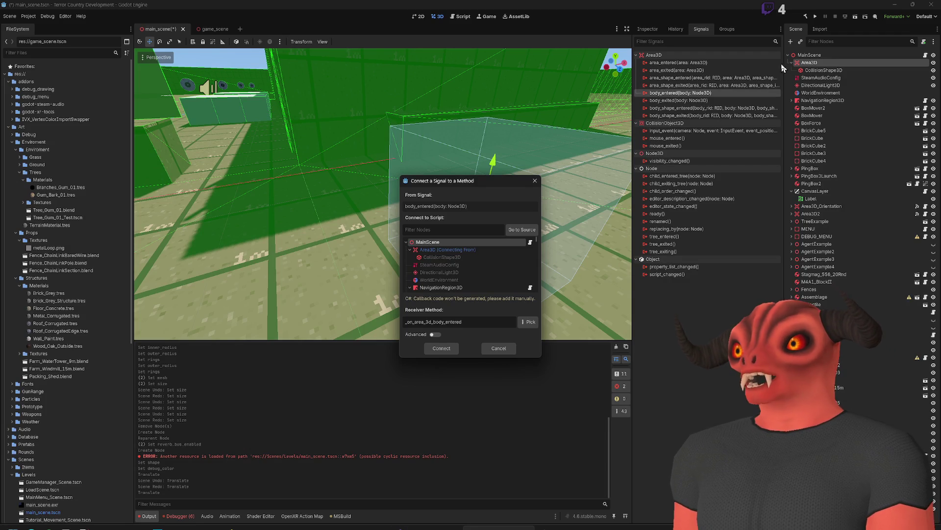
pyautogui.click(441, 528)
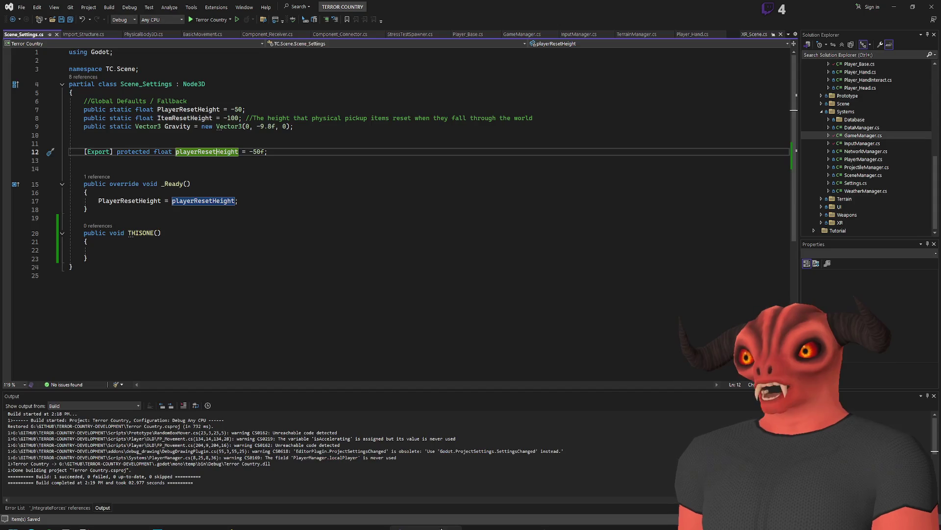
pyautogui.click(165, 236)
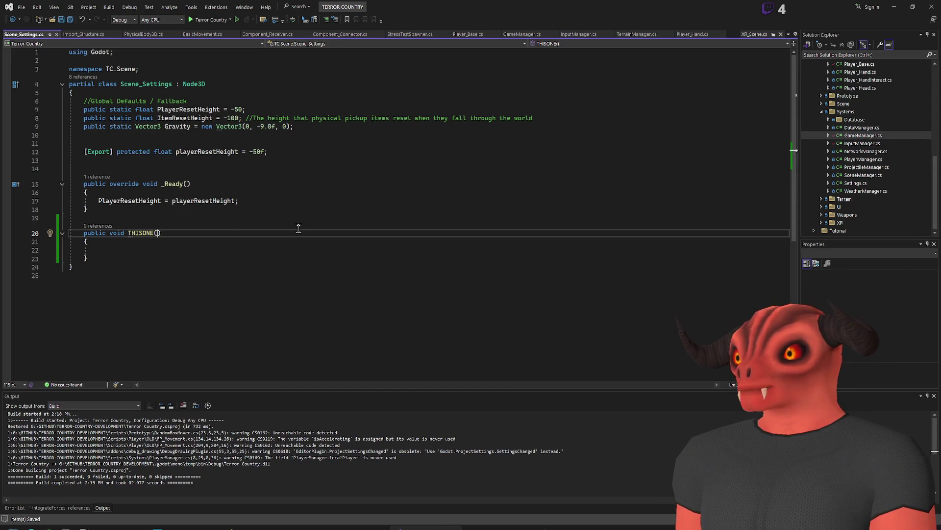
pyautogui.write('Node3D body')
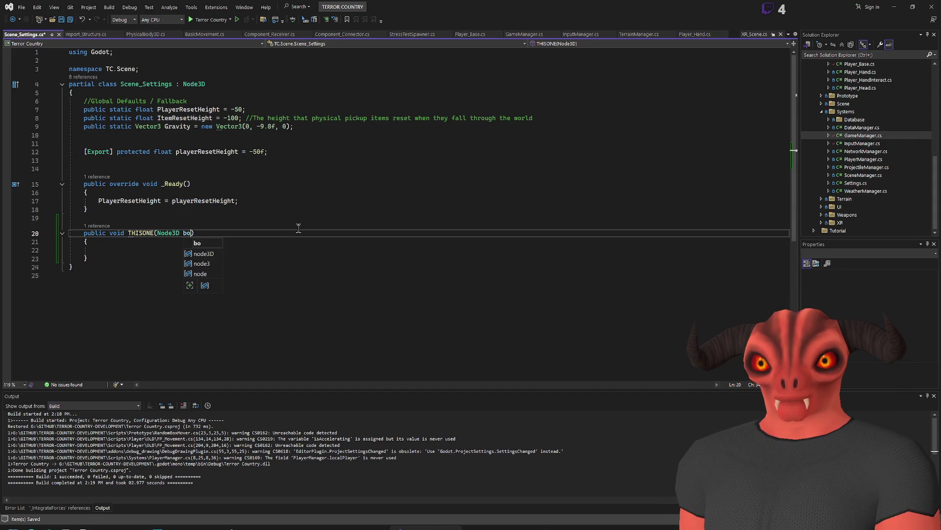
pyautogui.press('Escape')
pyautogui.hotkey('ctrl', 's')
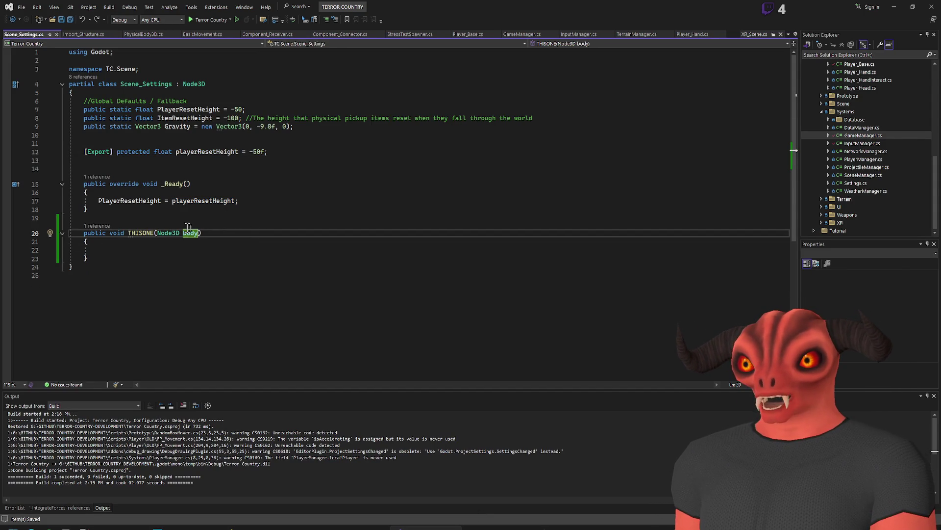
pyautogui.hotkey('alt', 'Tab')
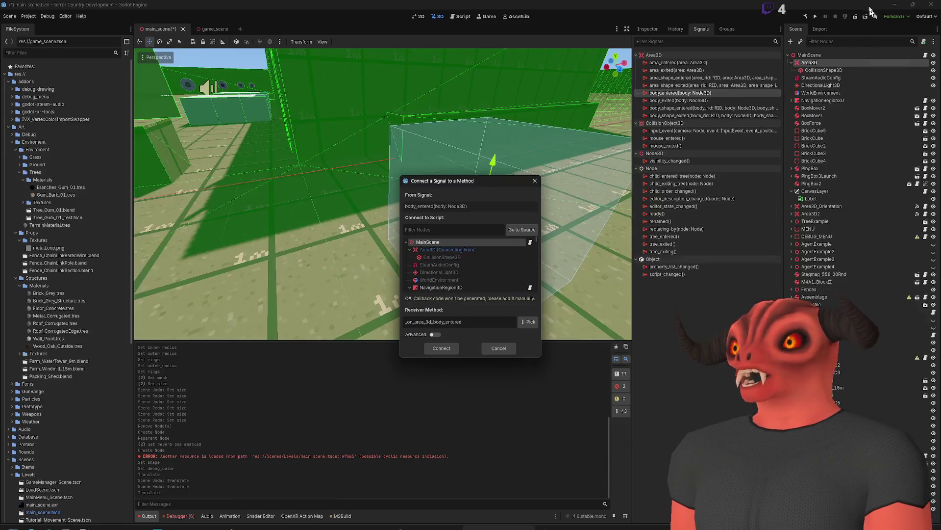
# Step: Rebuild with F5, connect Area3D's body_entered to THISONE via Pick, and open the connection in code
pyautogui.press('Return')
pyautogui.press('F5')
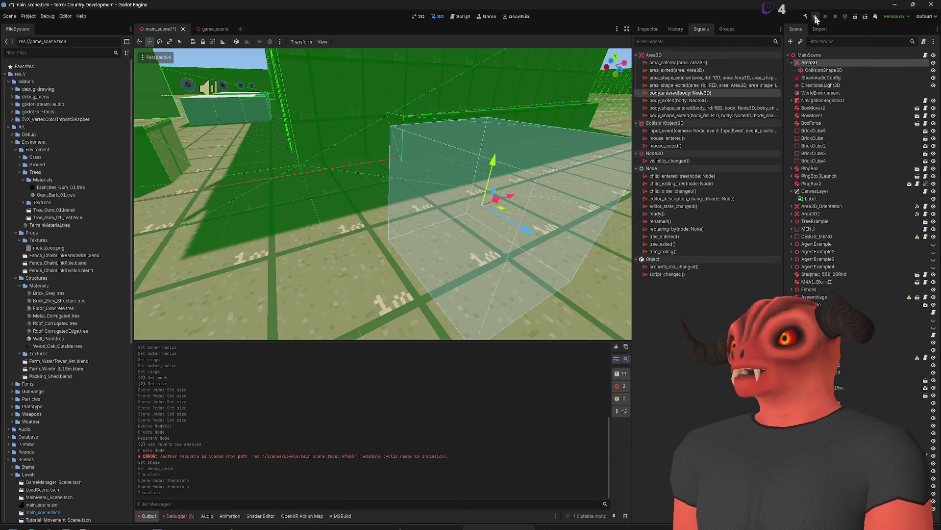
pyautogui.rightClick(681, 93)
pyautogui.click(690, 97)
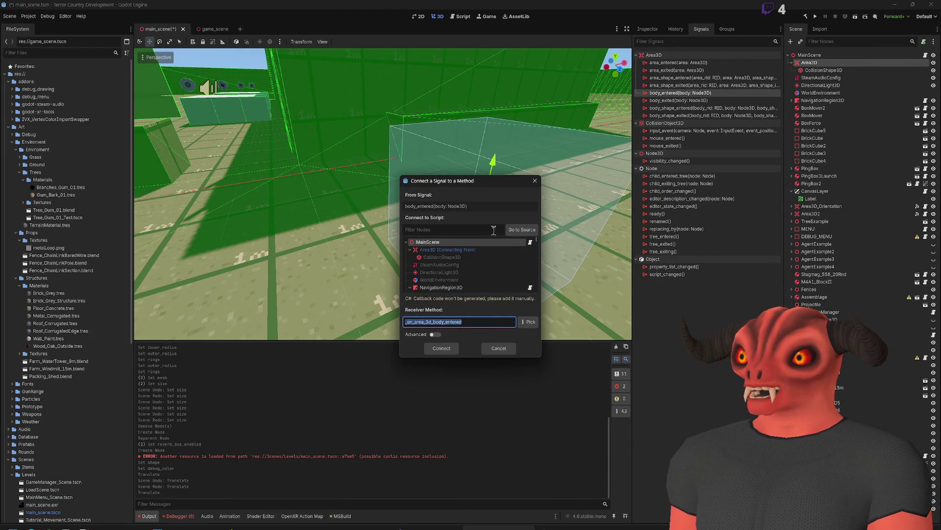
pyautogui.click(441, 274)
pyautogui.click(530, 320)
pyautogui.click(430, 199)
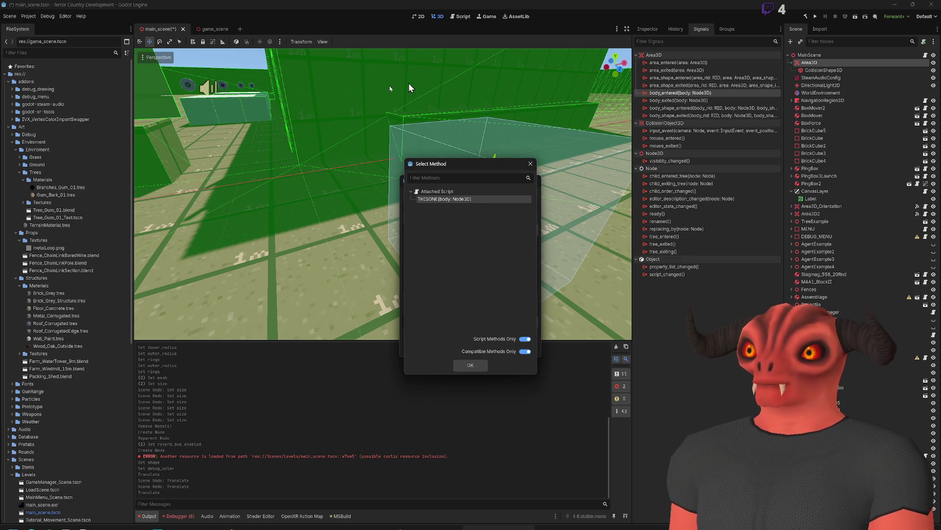
pyautogui.doubleClick(429, 200)
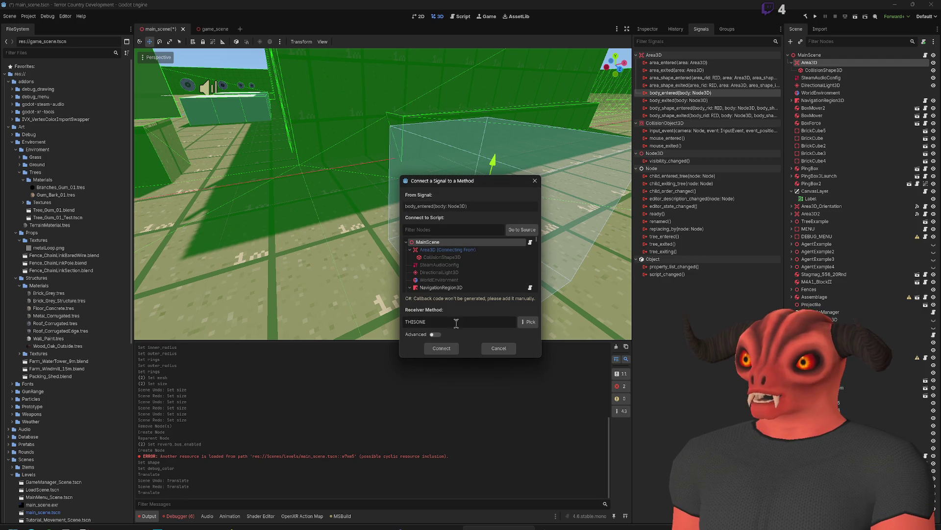
pyautogui.click(438, 349)
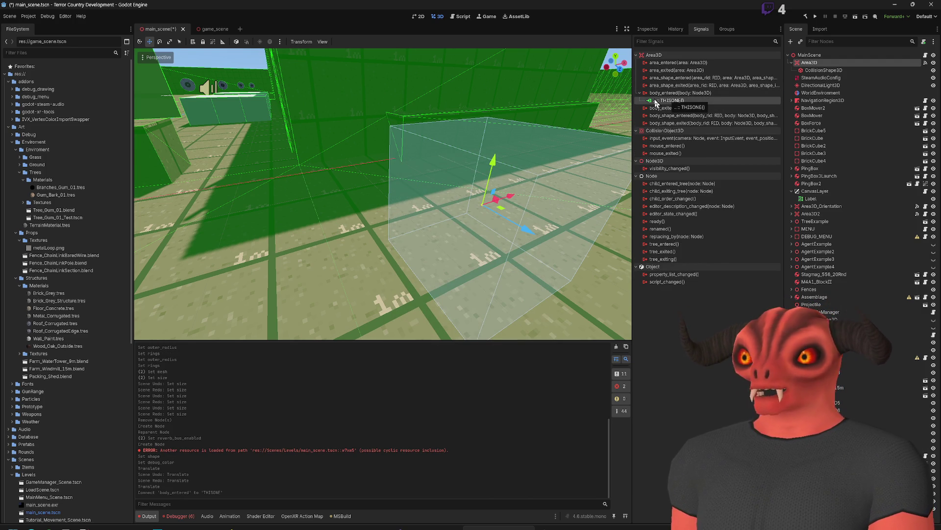
pyautogui.doubleClick(658, 103)
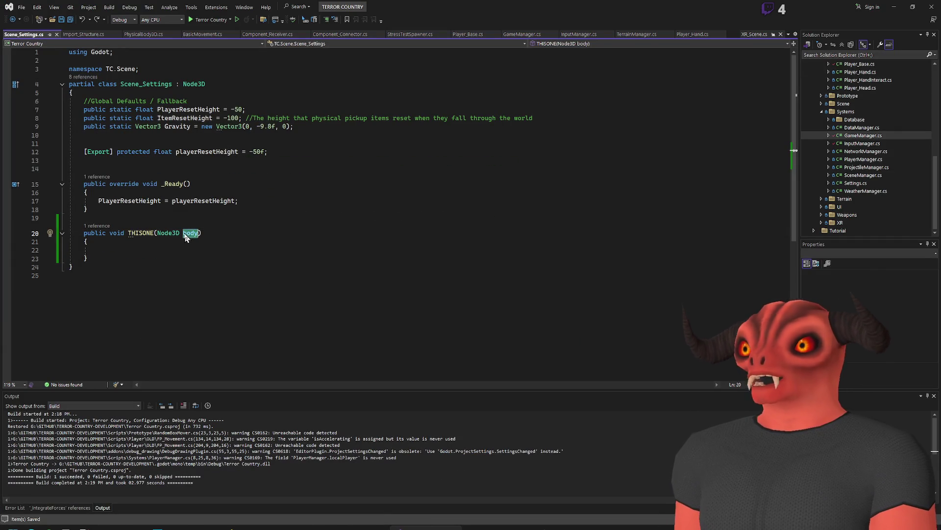
# Step: Undo a test 'body.' entry so THISONE's body stays empty, then switch back to Godot
pyautogui.moveTo(190, 234)
pyautogui.click(114, 267)
pyautogui.click(126, 249)
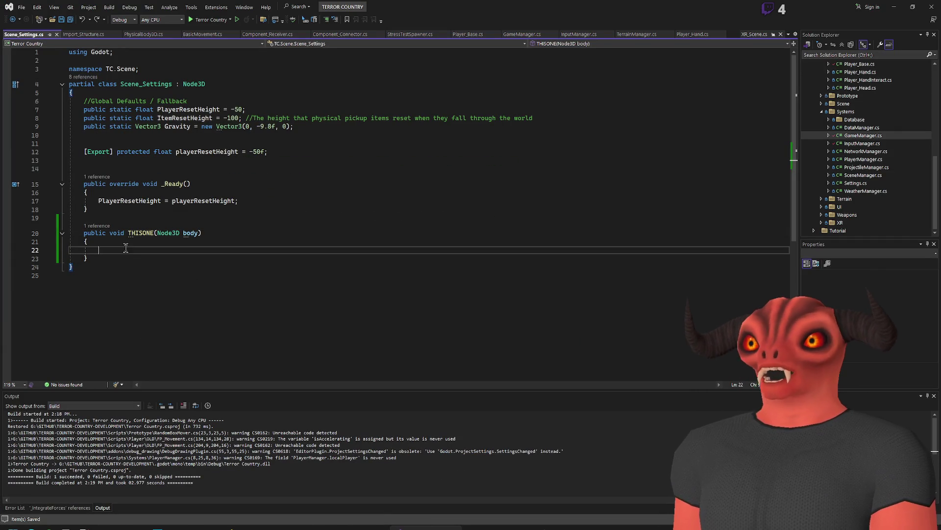
pyautogui.write('body.')
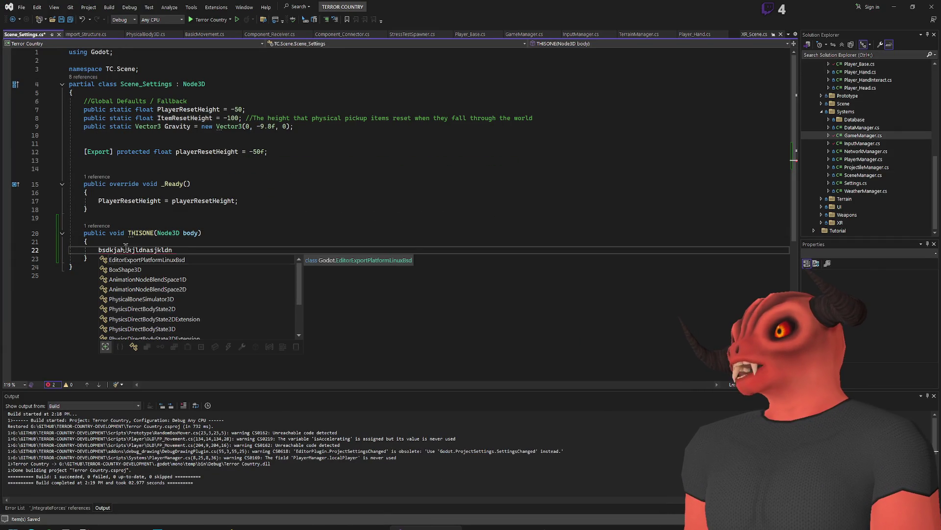
pyautogui.hotkey('ctrl', 'z')
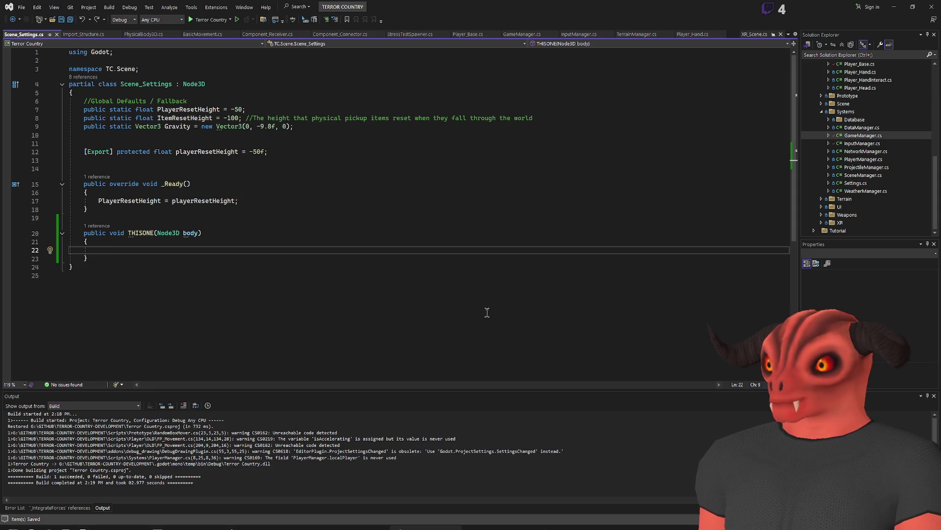
pyautogui.hotkey('alt', 'Tab')
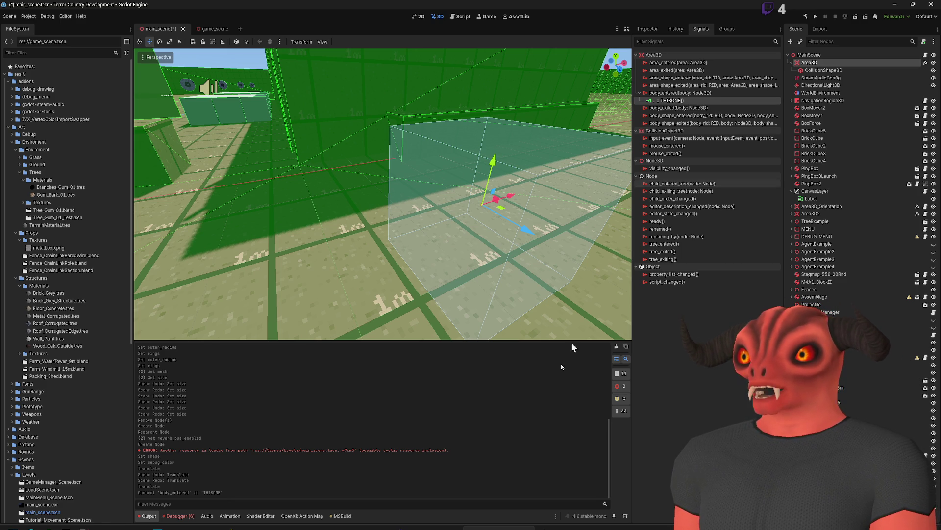
# Step: Open InventoryArea.cs from the Scripts > Inventory folder in Solution Explorer
pyautogui.moveTo(426, 527)
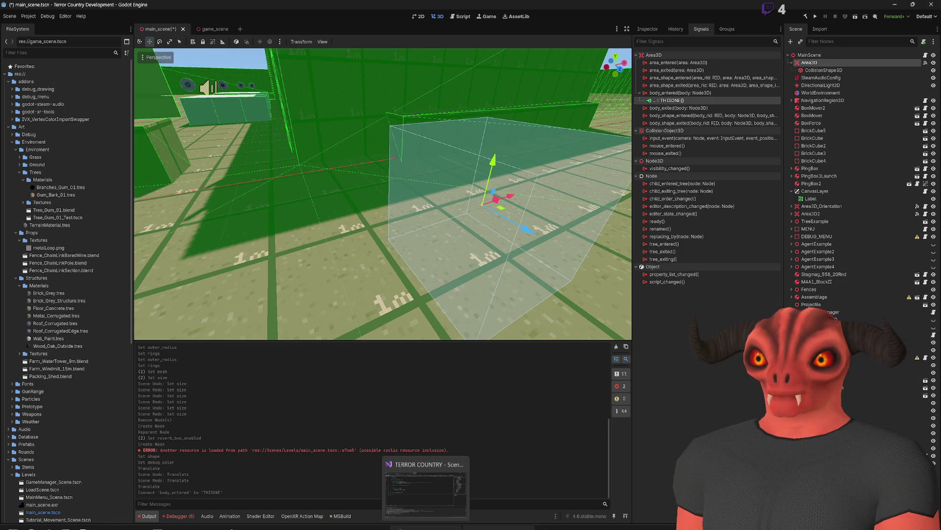
pyautogui.click(425, 493)
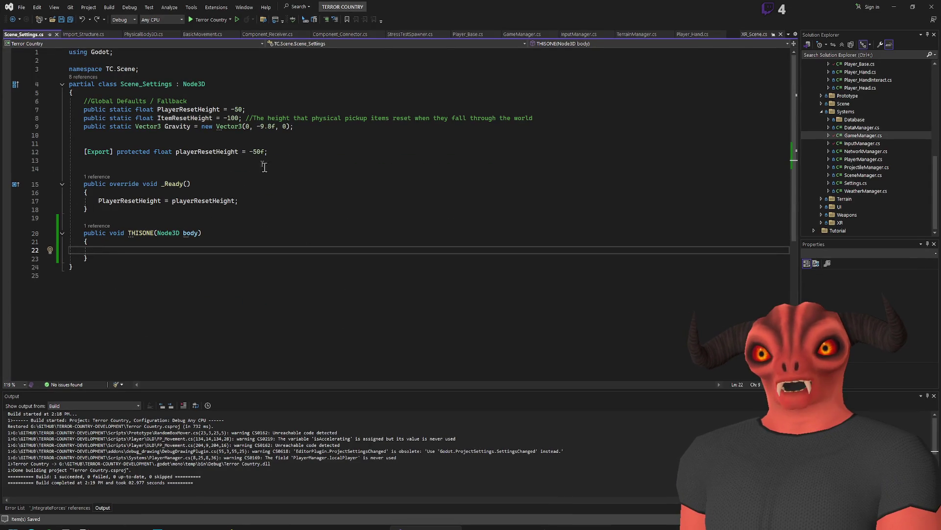
pyautogui.scroll(3, 870, 166)
pyautogui.click(830, 108)
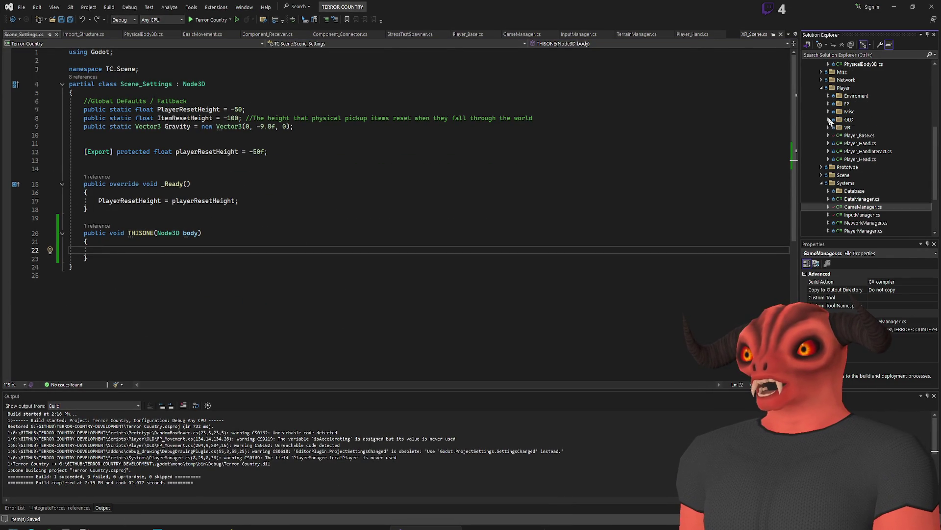
pyautogui.scroll(6, 828, 153)
pyautogui.click(822, 143)
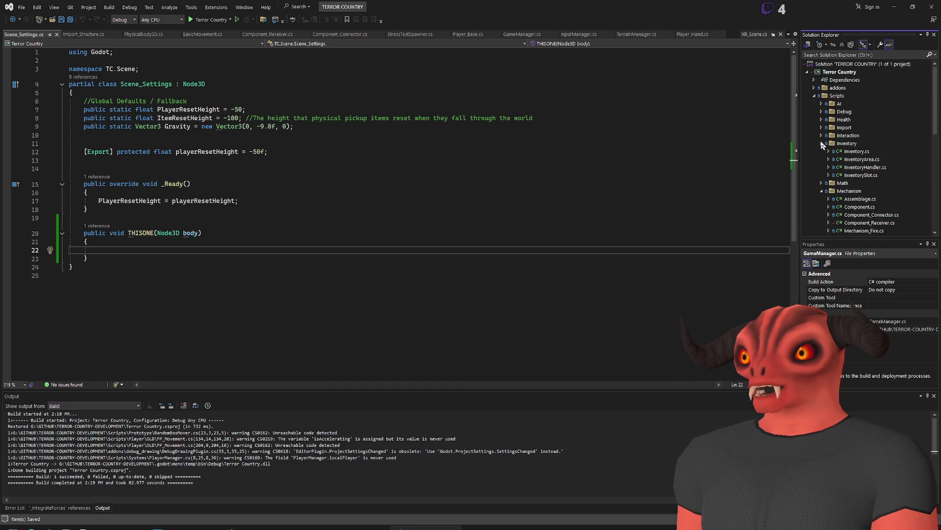
pyautogui.doubleClick(841, 160)
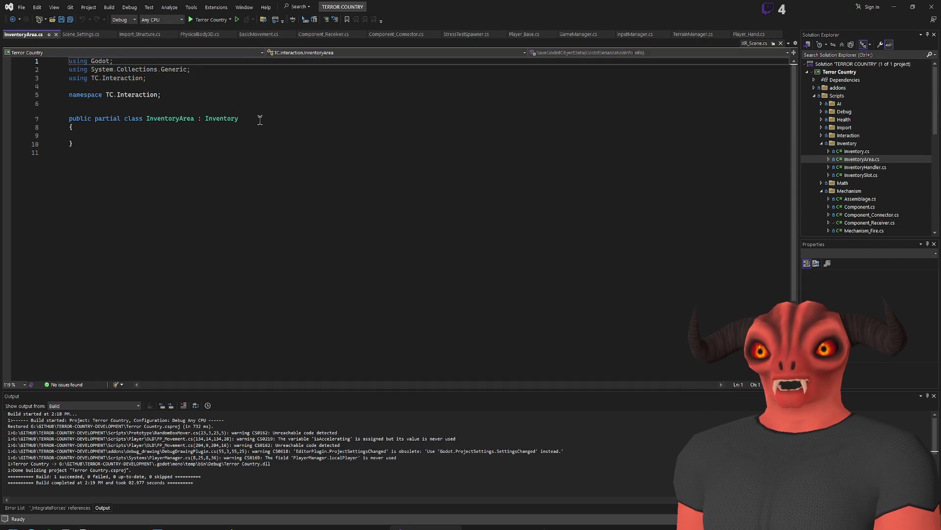
# Step: Add a _Ready override to InventoryArea with an OnBodyEntered line in its body
pyautogui.click(212, 134)
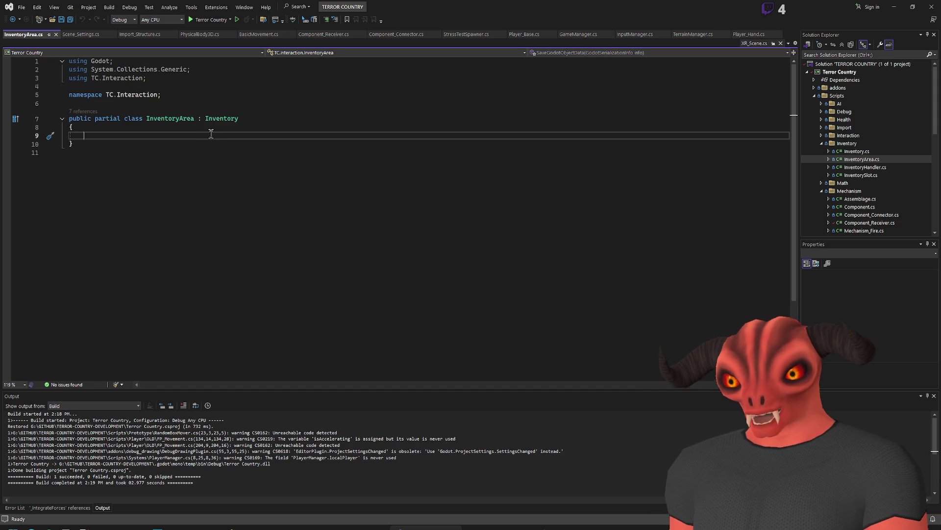
pyautogui.press('Return')
pyautogui.press('Return')
pyautogui.press('Return')
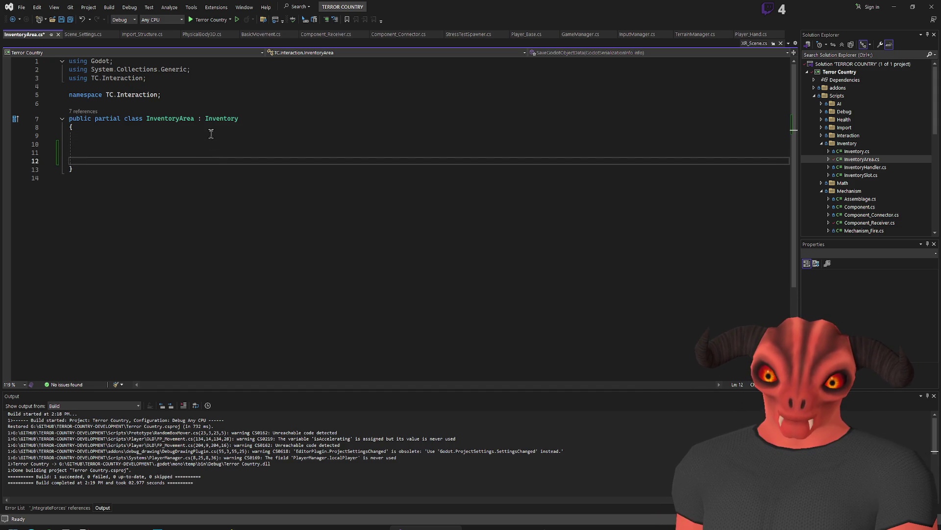
pyautogui.write('o')
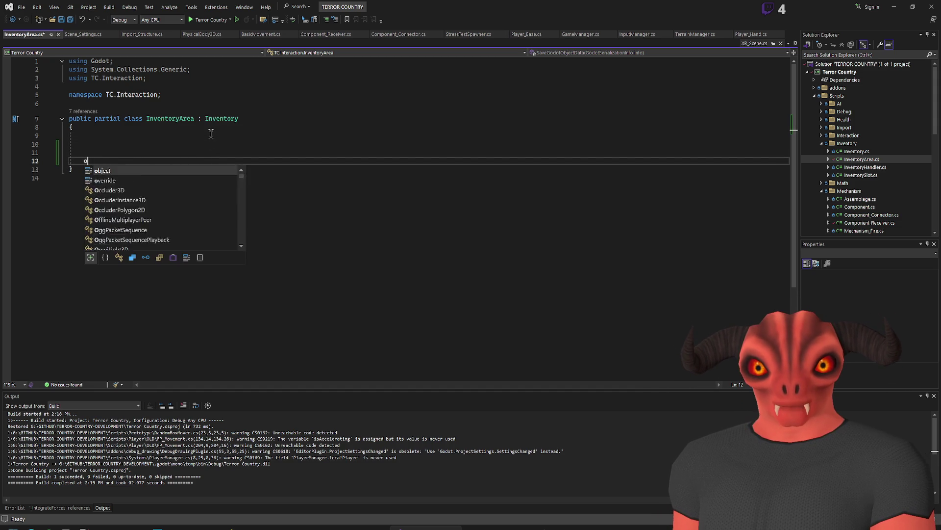
pyautogui.write('public override void _R')
pyautogui.press('Return')
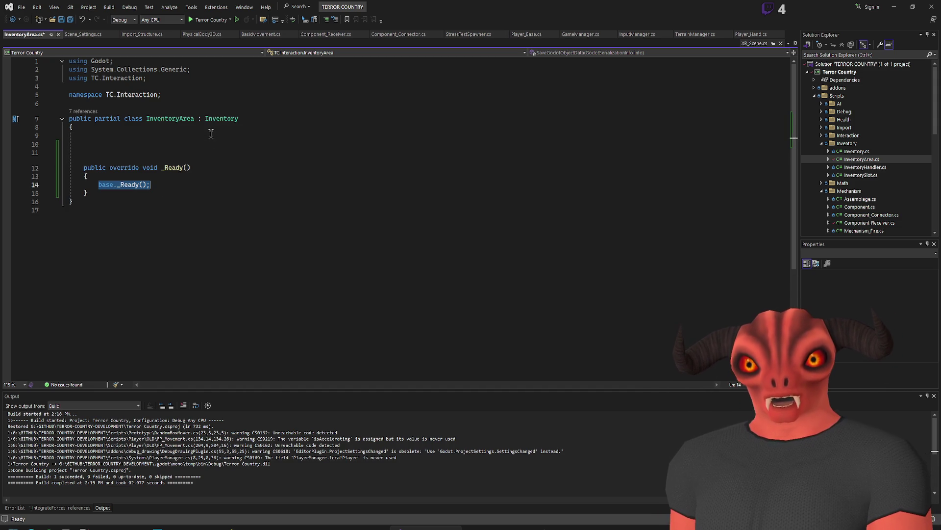
pyautogui.press('Return')
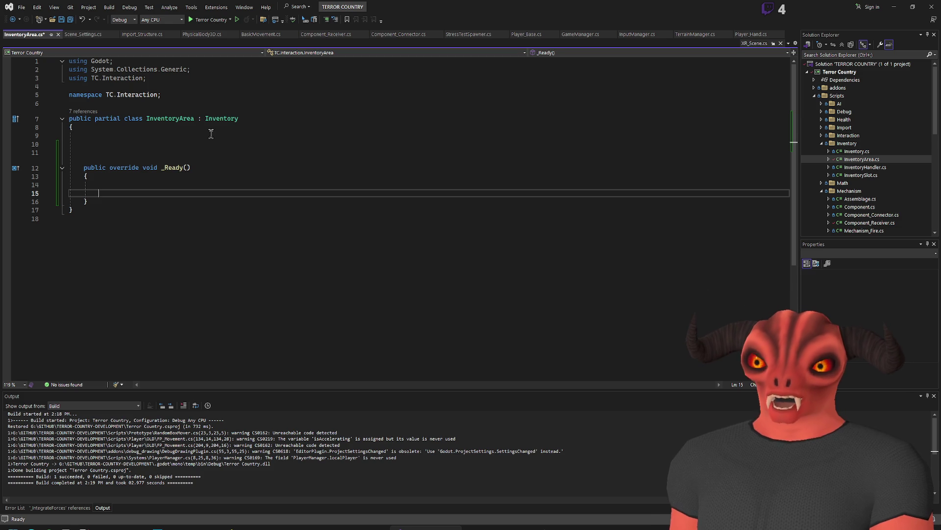
pyautogui.write('Onar')
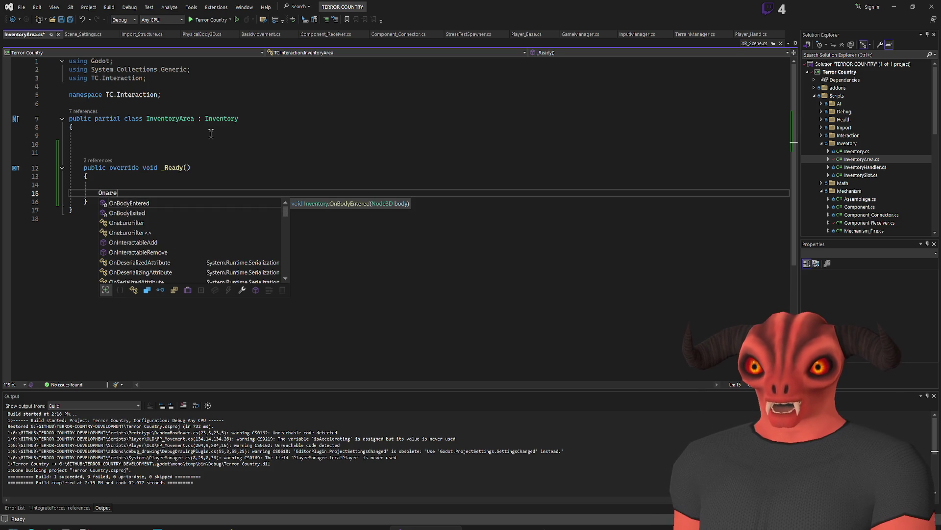
pyautogui.press('Tab')
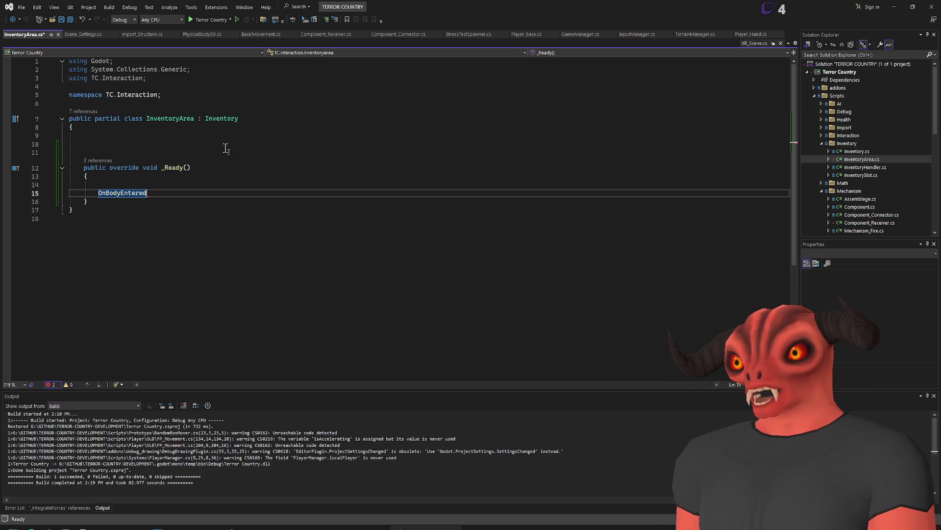
# Step: Declare a public void DoThing(Node3D body) method below _Ready
pyautogui.click(207, 190)
pyautogui.write('+=')
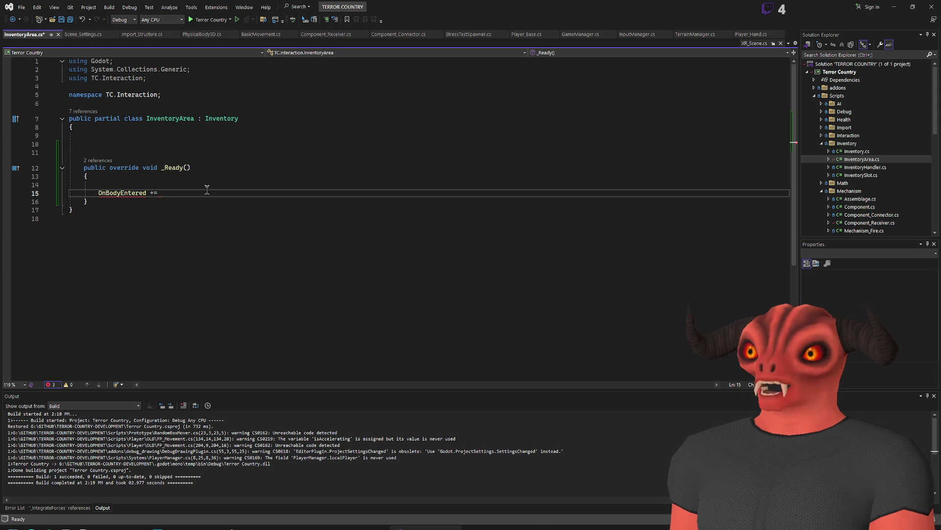
pyautogui.press('Down')
pyautogui.press('Return')
pyautogui.press('Return')
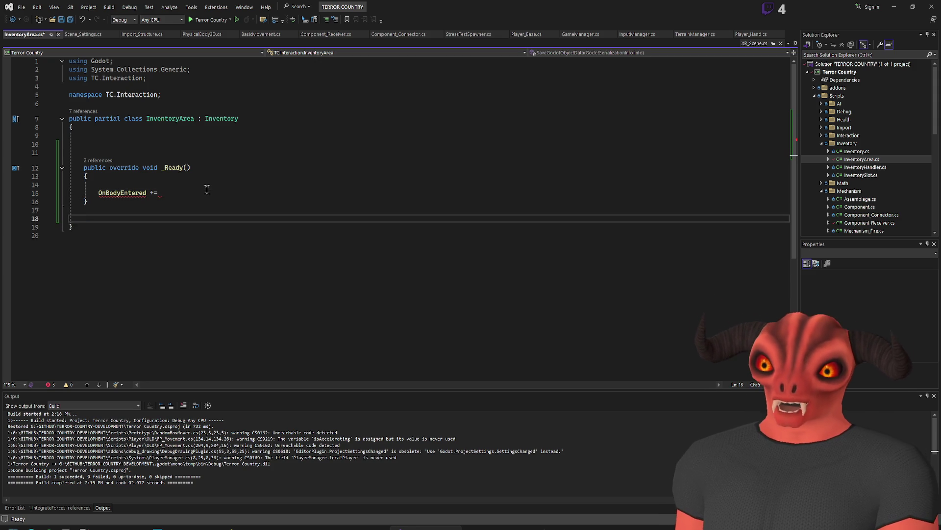
pyautogui.write('vo')
pyautogui.press('BackSpace')
pyautogui.press('BackSpace')
pyautogui.write('publioc ')
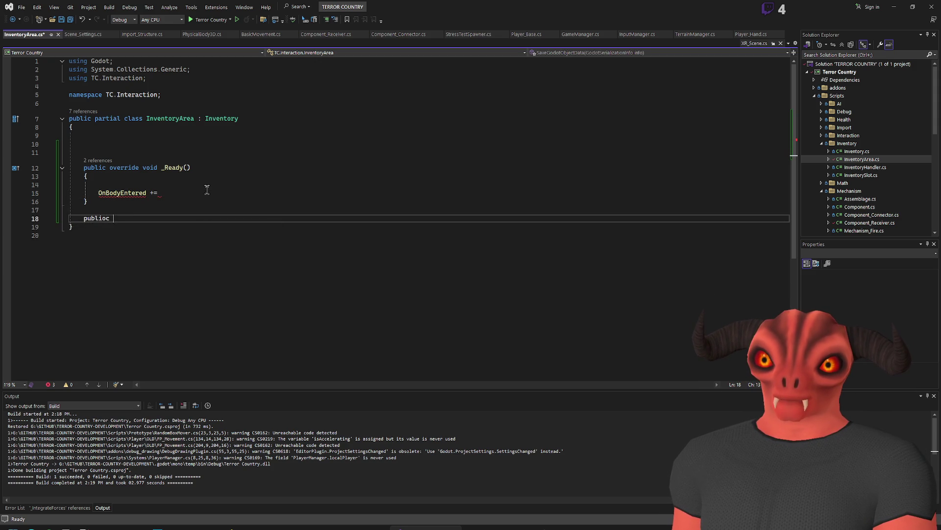
pyautogui.write('c void Dp')
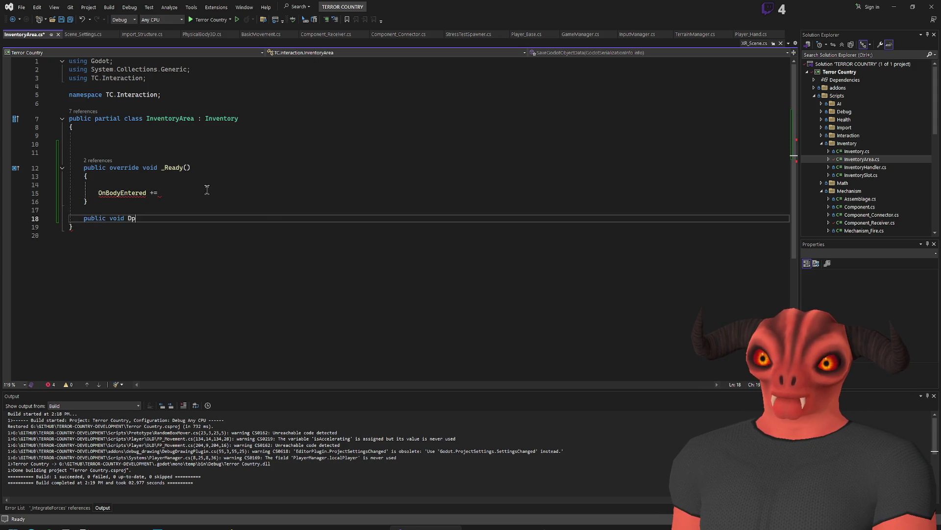
pyautogui.press('BackSpace')
pyautogui.write('oThing(')
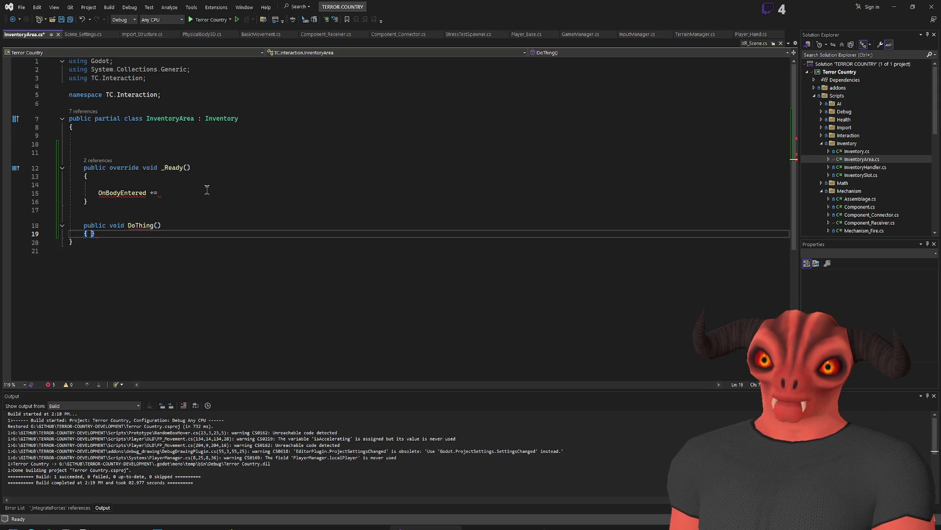
pyautogui.press('Return')
pyautogui.click(158, 224)
pyautogui.write('Node3D ')
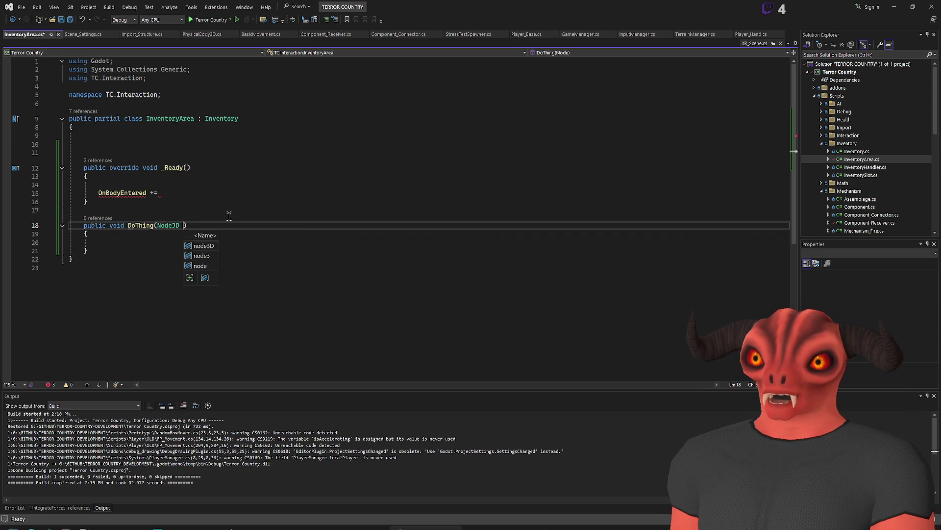
pyautogui.write('bo')
# Step: Make DoThing the handler on the += subscription line in _Ready
pyautogui.doubleClick(140, 225)
pyautogui.hotkey('ctrl', 'c')
pyautogui.click(331, 193)
pyautogui.hotkey('ctrl', 'v')
pyautogui.write(';')
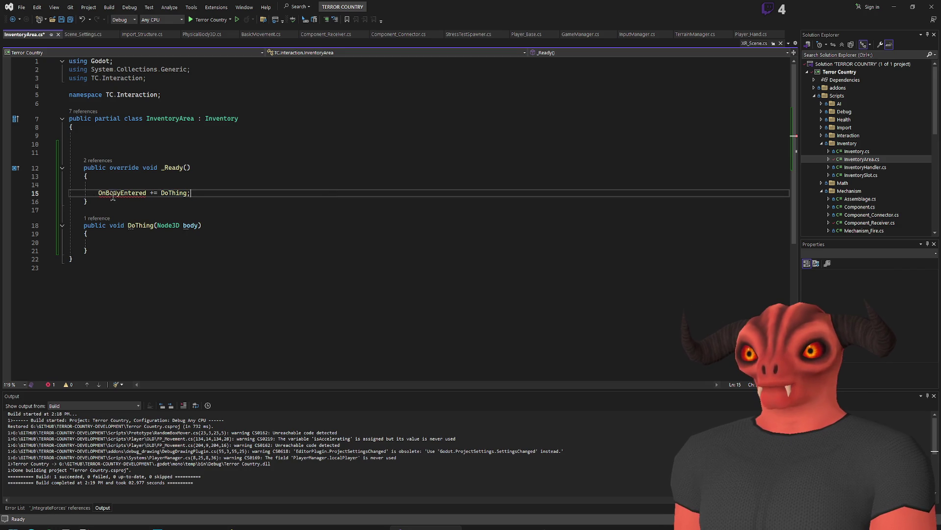
# Step: Change the subscribed event to BodyEntered, giving 'BodyEntered += DoThing;'
pyautogui.doubleClick(115, 193)
pyautogui.write('On')
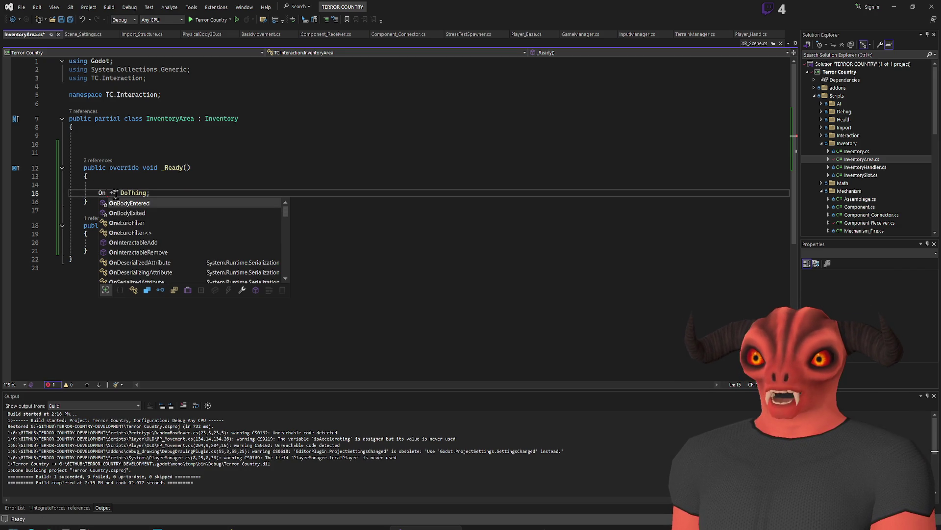
pyautogui.press('BackSpace')
pyautogui.press('BackSpace')
pyautogui.write('Entered')
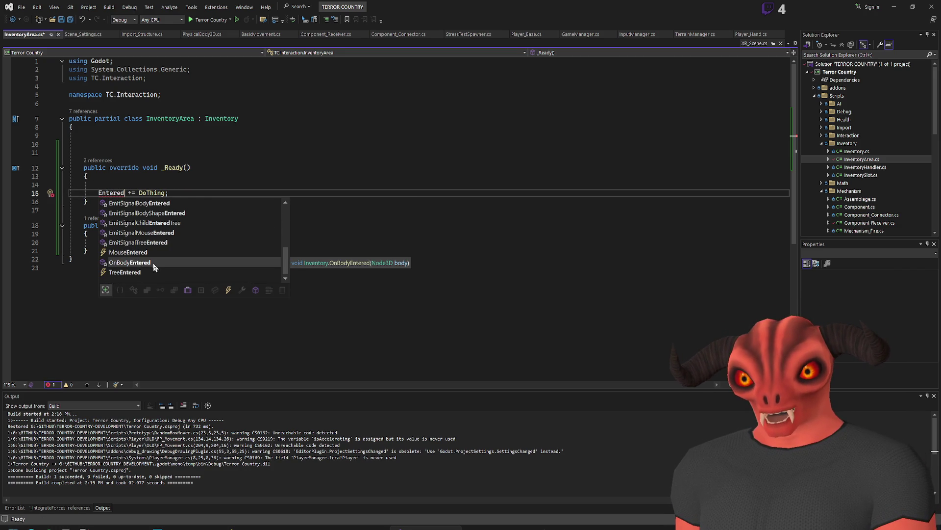
pyautogui.scroll(5, 154, 267)
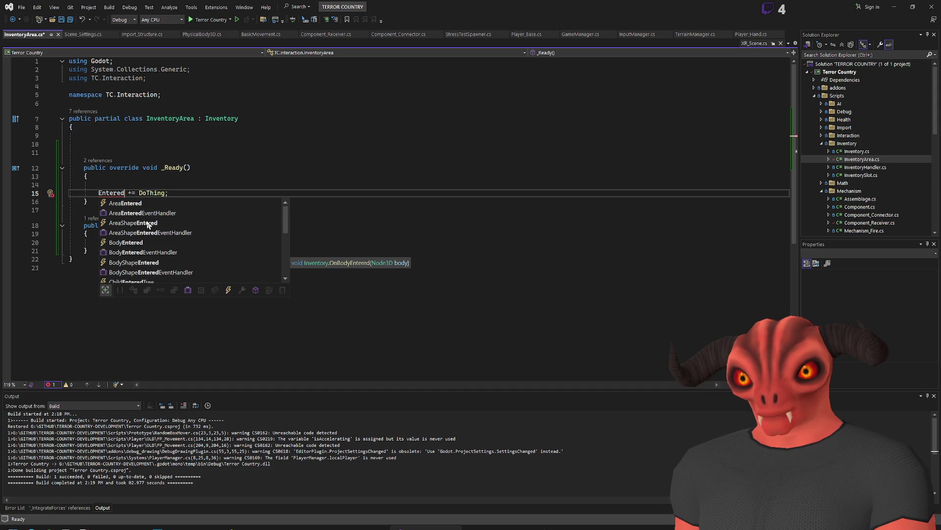
pyautogui.click(145, 206)
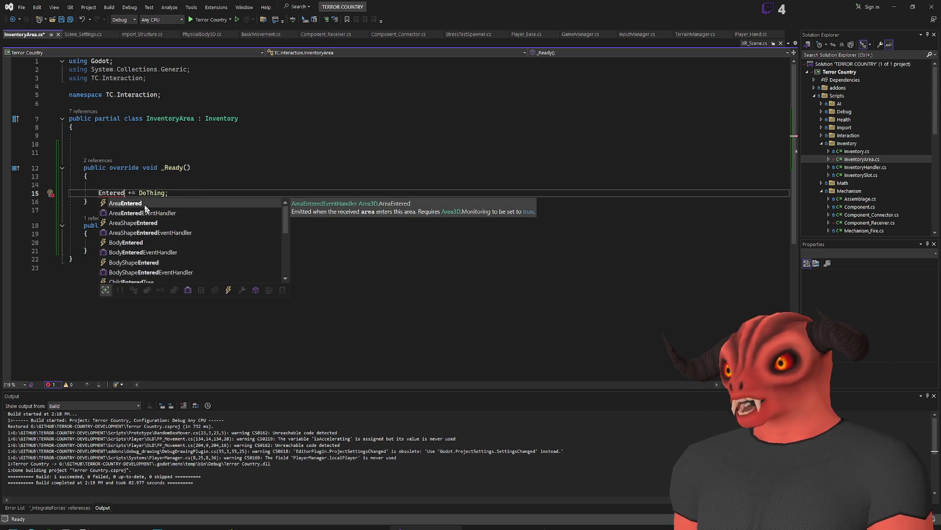
pyautogui.click(158, 240)
pyautogui.doubleClick(159, 241)
pyautogui.press('End')
pyautogui.moveTo(92, 190)
pyautogui.mouseDown()
pyautogui.moveTo(71, 192)
pyautogui.moveTo(232, 194)
pyautogui.mouseUp()
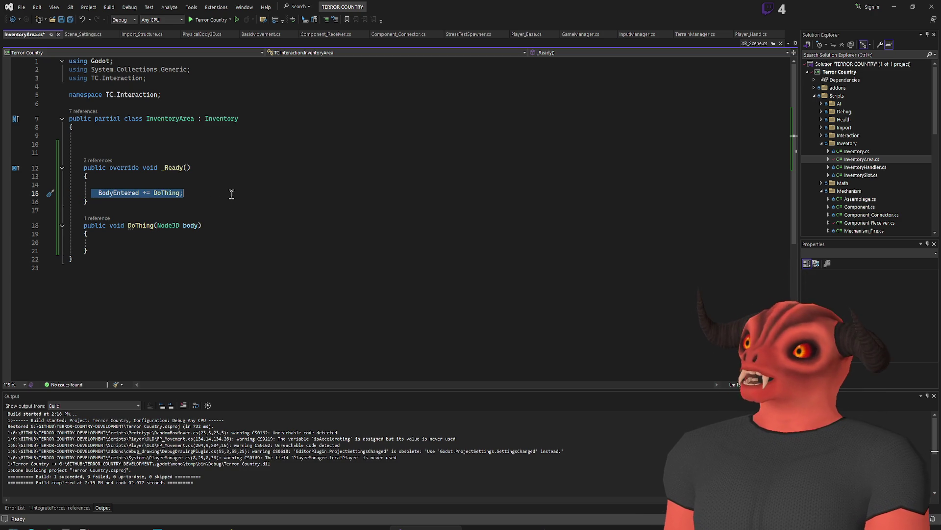
# Step: Generate an _ExitTree override stub below the _Ready method
pyautogui.press('Down')
pyautogui.press('Down')
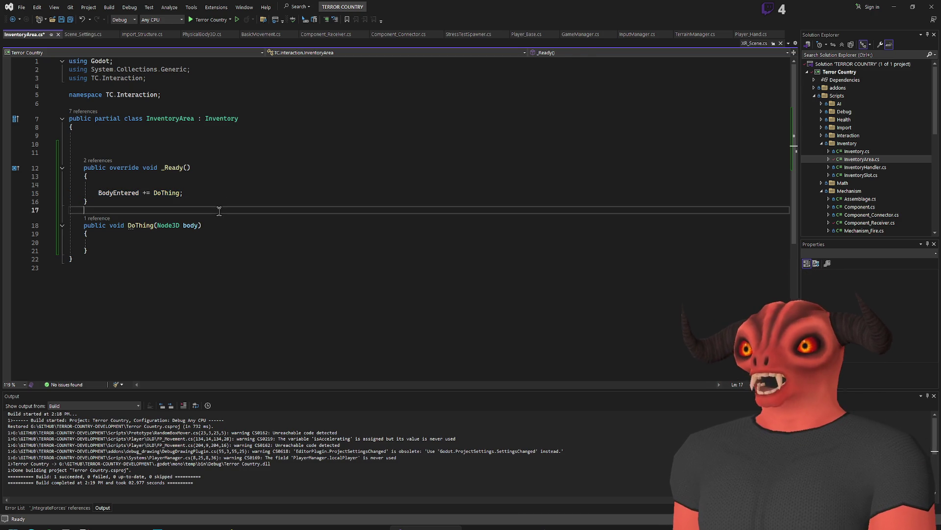
pyautogui.click(240, 195)
pyautogui.click(241, 202)
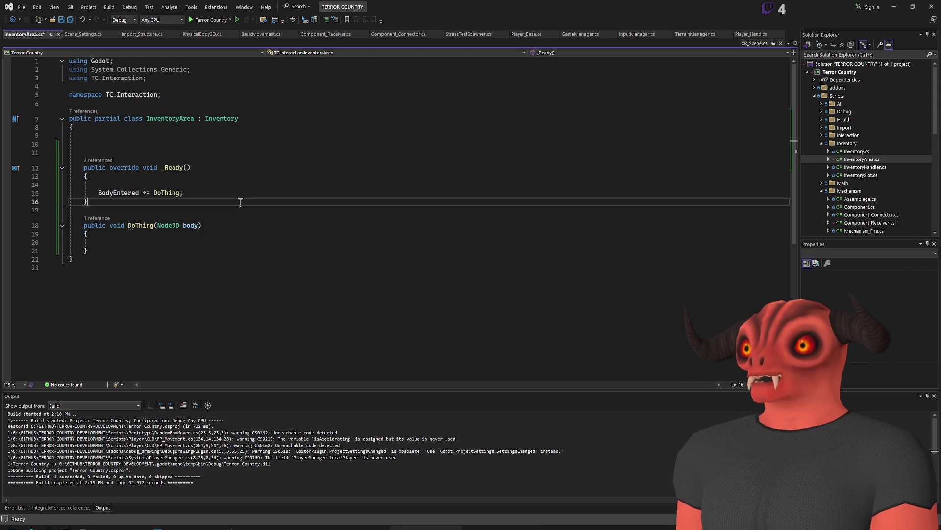
pyautogui.press('Return')
pyautogui.press('Return')
pyautogui.write('ove')
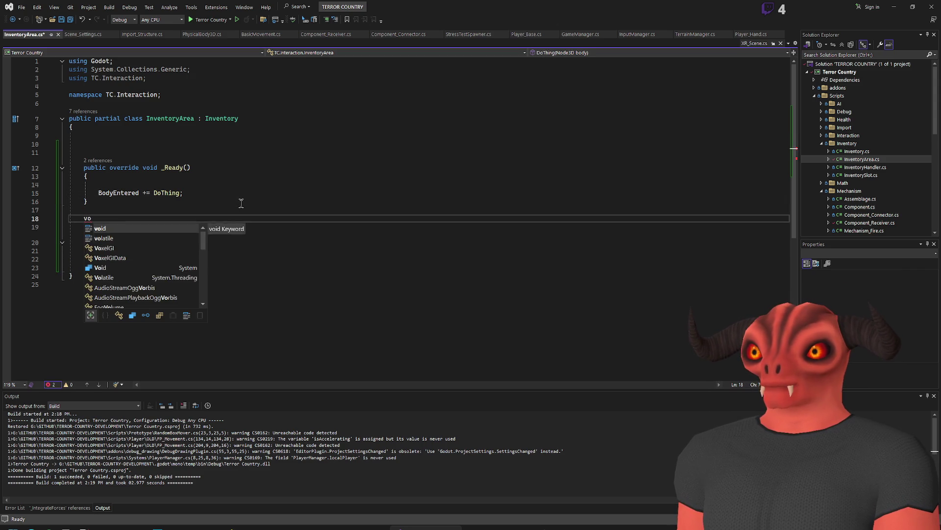
pyautogui.press('space')
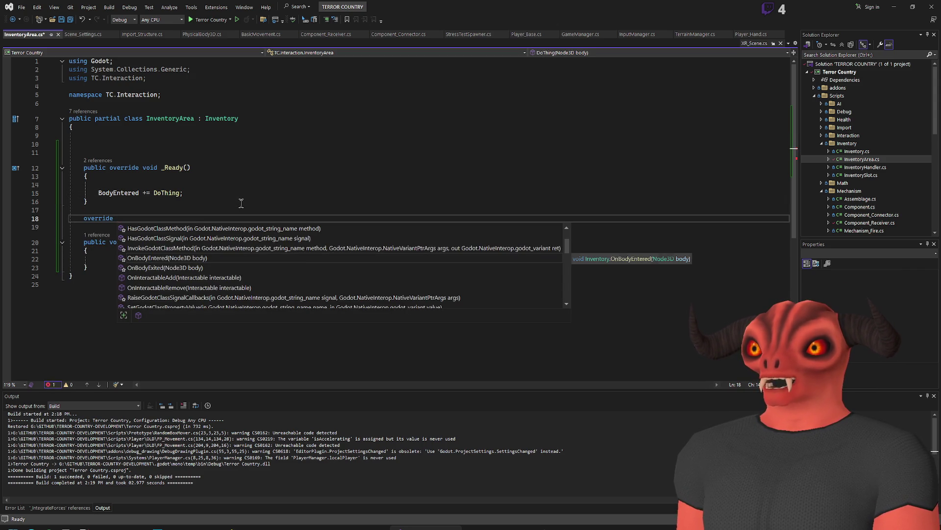
pyautogui.write('exit')
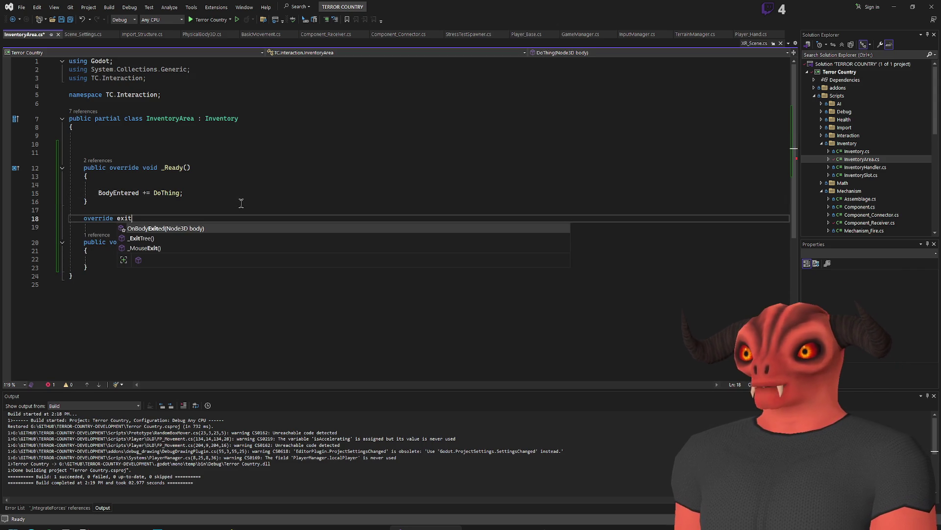
pyautogui.press('Return')
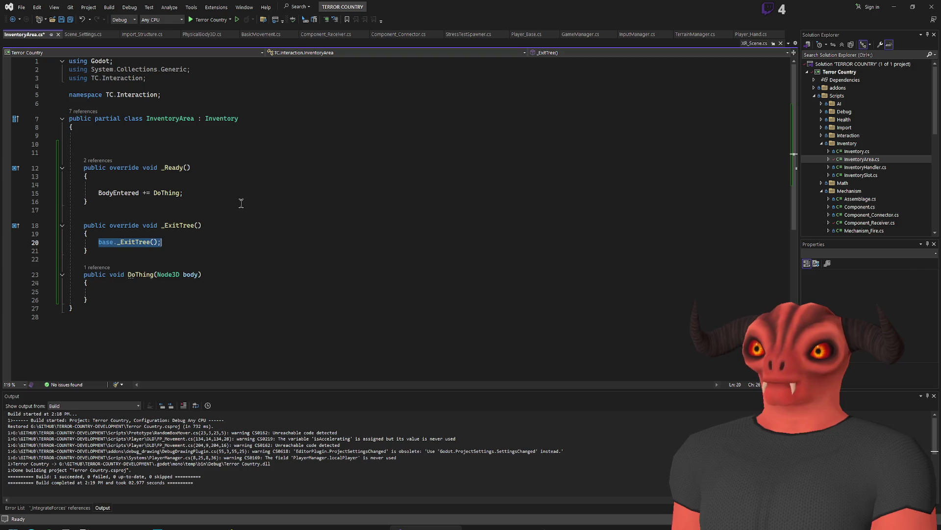
# Step: Replace the base._ExitTree() call with 'BodyEntered -= DoThing;'
pyautogui.press('BackSpace')
pyautogui.write('BodyEnter')
pyautogui.press('Tab')
pyautogui.press('Tab')
pyautogui.moveTo(139, 231)
pyautogui.mouseDown()
pyautogui.moveTo(289, 250)
pyautogui.moveTo(277, 258)
pyautogui.mouseUp()
pyautogui.moveTo(231, 227); pyautogui.dragTo(202, 240)
pyautogui.click(203, 240)
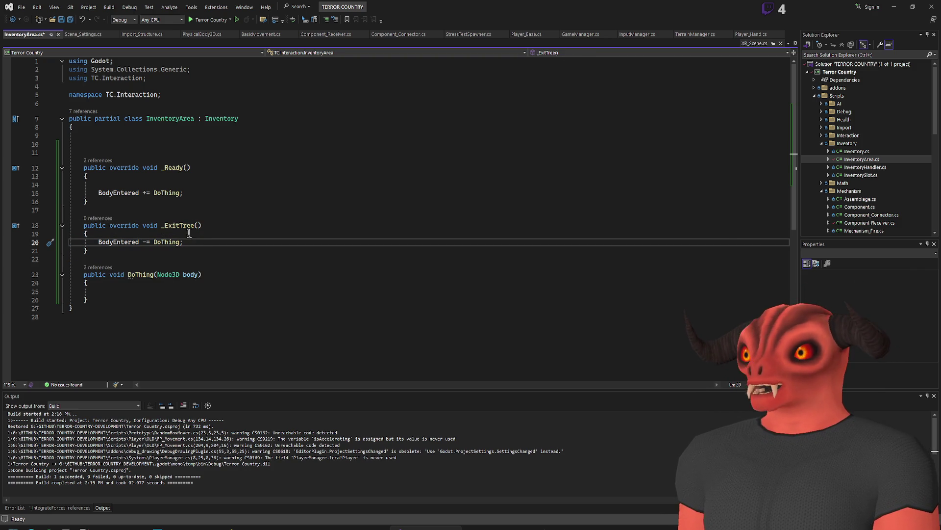
pyautogui.moveTo(185, 228)
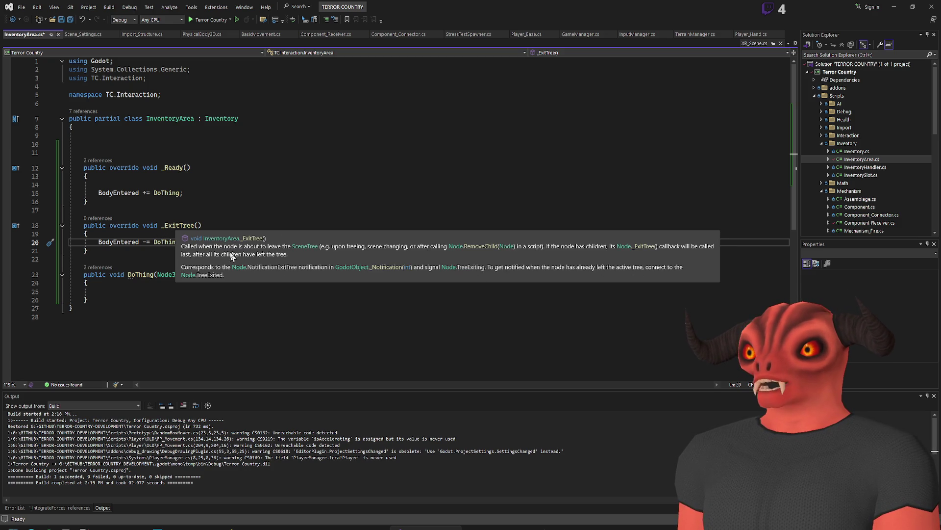
pyautogui.click(177, 250)
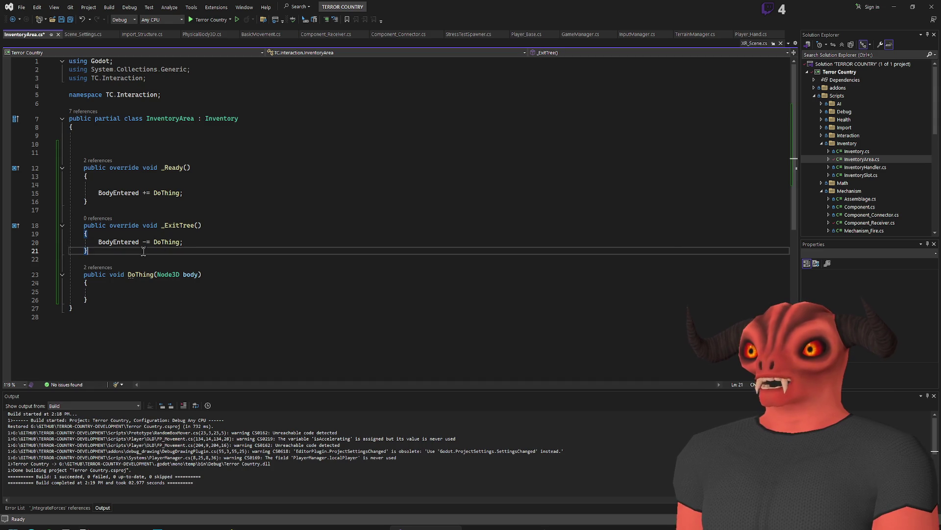
pyautogui.press('Return')
pyautogui.click(283, 242)
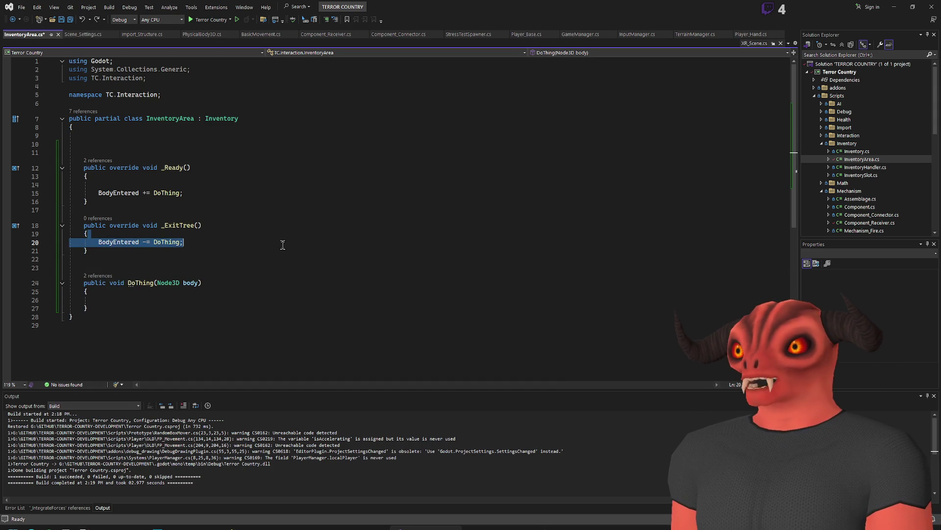
pyautogui.press('Return')
pyautogui.press('Return')
pyautogui.write('QueueFre')
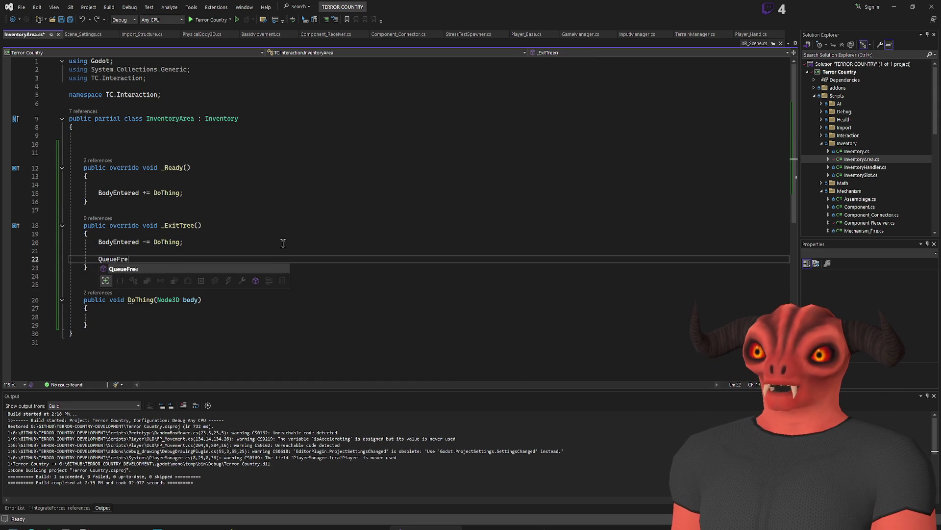
pyautogui.write('e();')
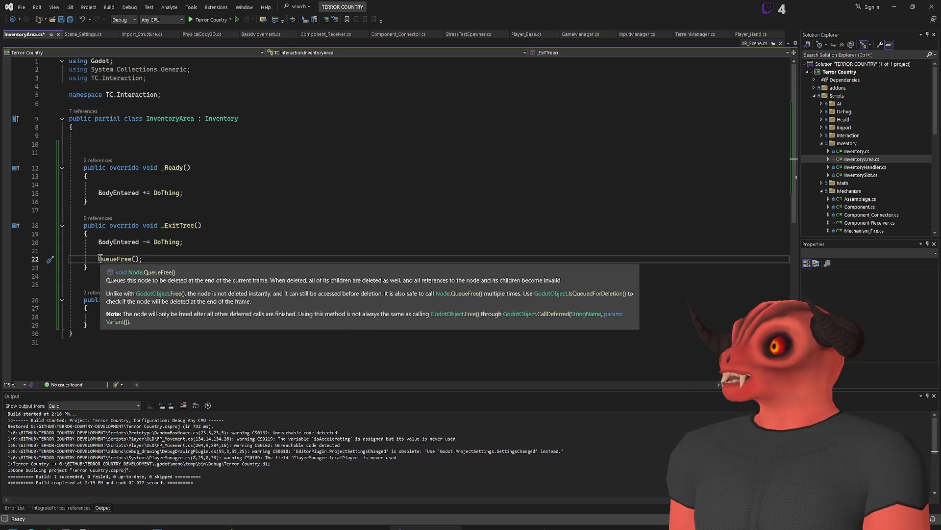
pyautogui.moveTo(98, 259); pyautogui.dragTo(192, 259)
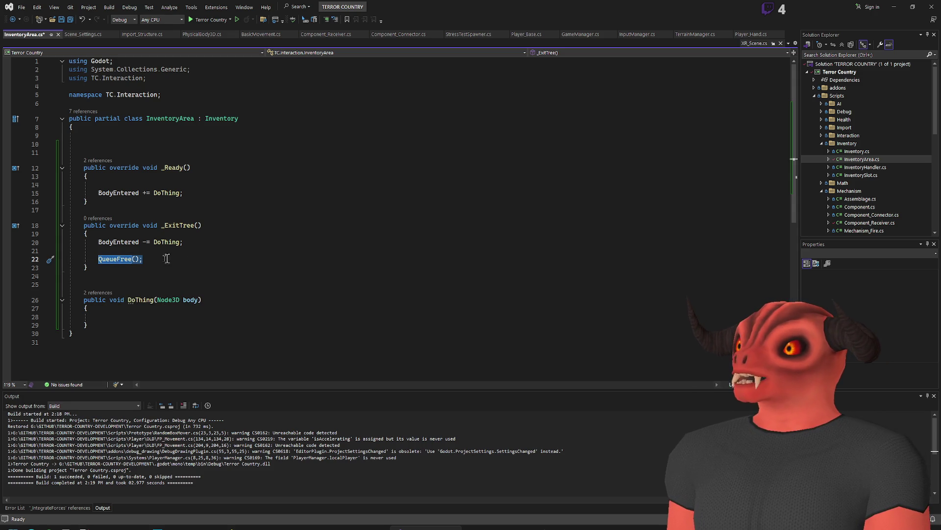
pyautogui.moveTo(105, 264)
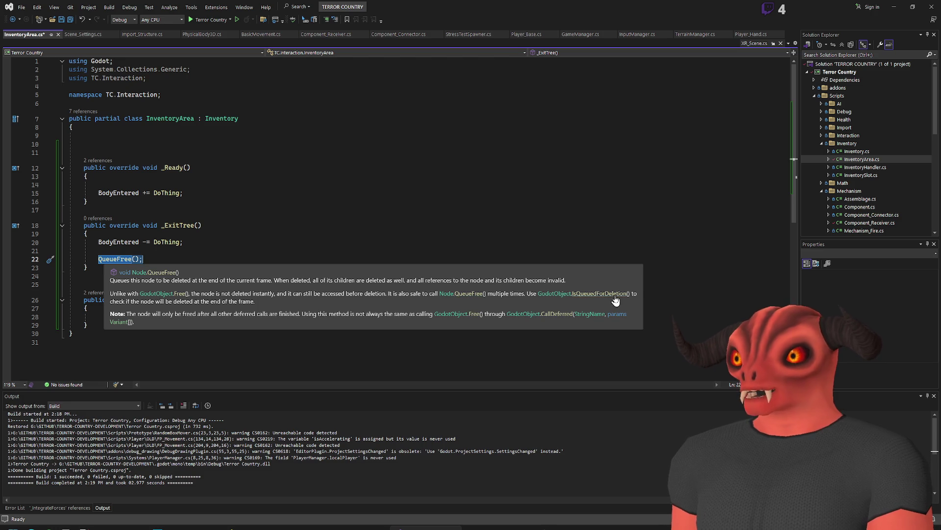
pyautogui.moveTo(170, 258); pyautogui.dragTo(186, 246)
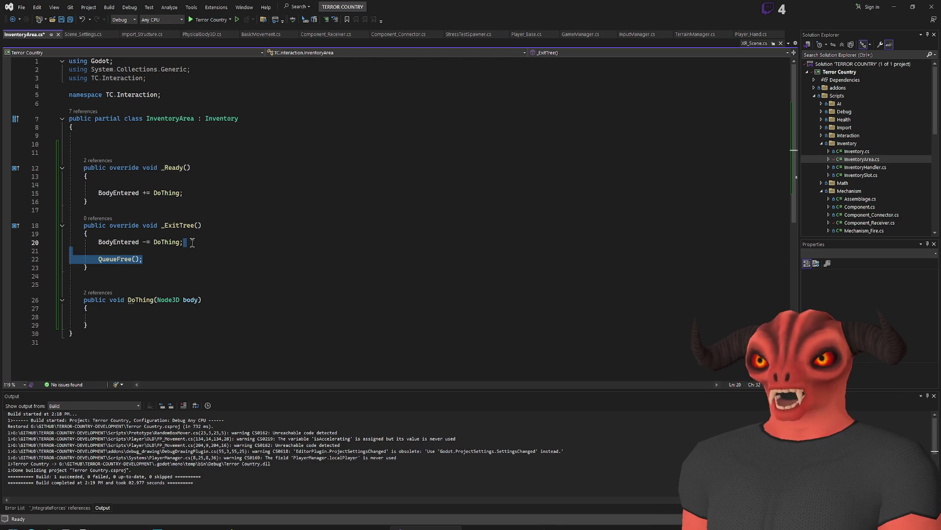
pyautogui.press('Delete')
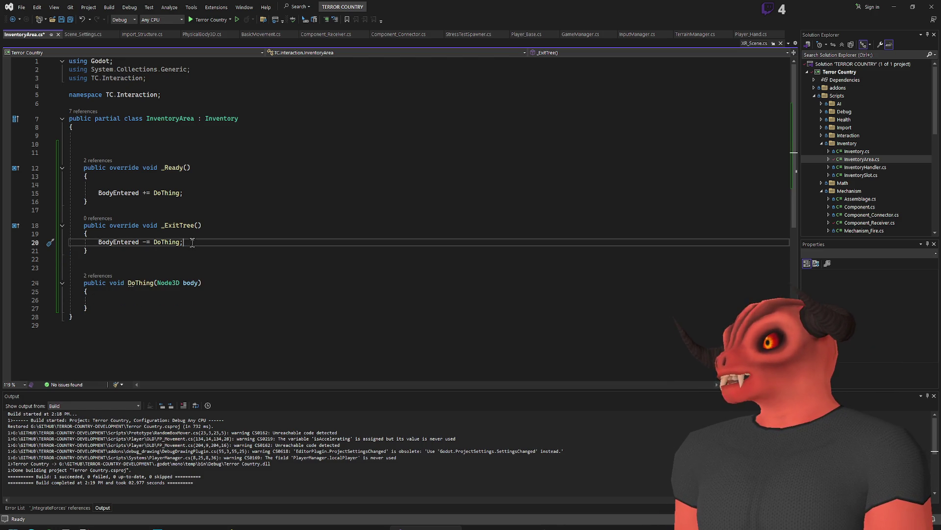
pyautogui.click(427, 526)
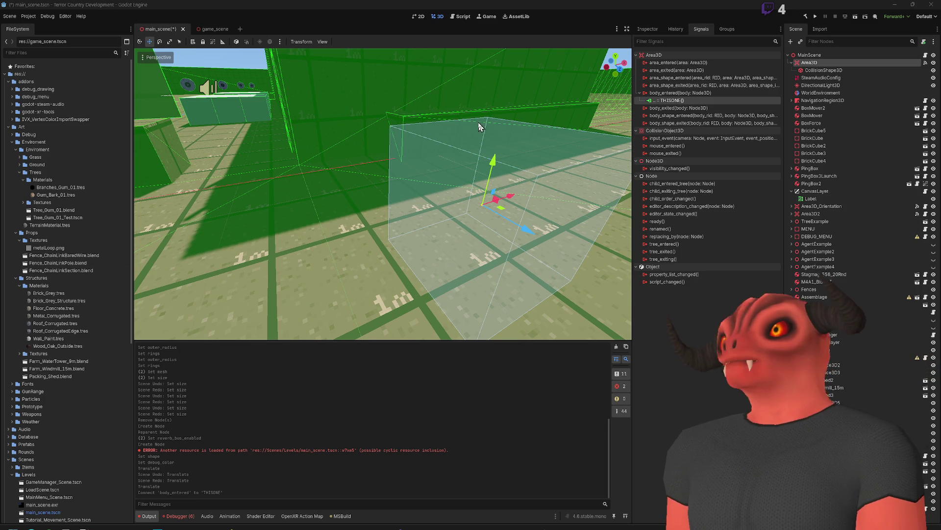
# Step: Orbit around the Area3D box and select NavigationRegion3D to view its signals
pyautogui.moveTo(480, 128); pyautogui.dragTo(484, 155)
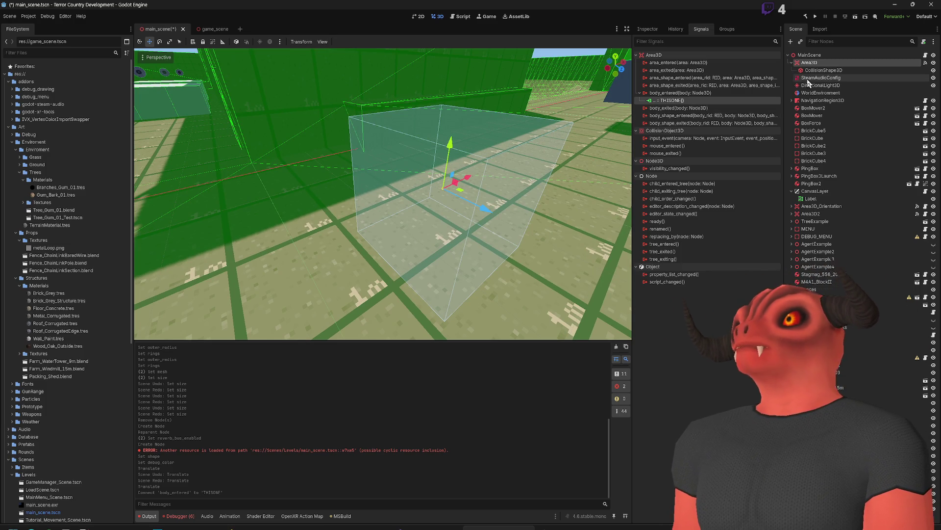
pyautogui.click(792, 100)
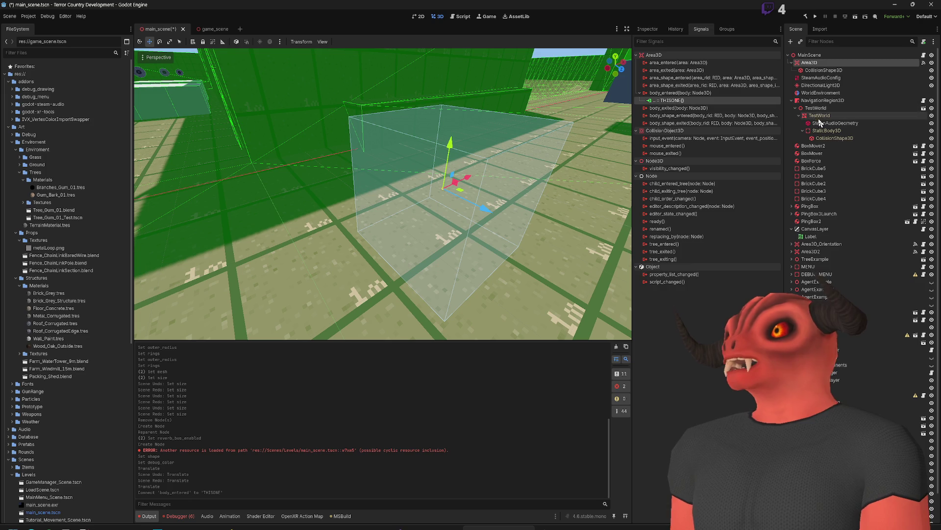
pyautogui.click(792, 100)
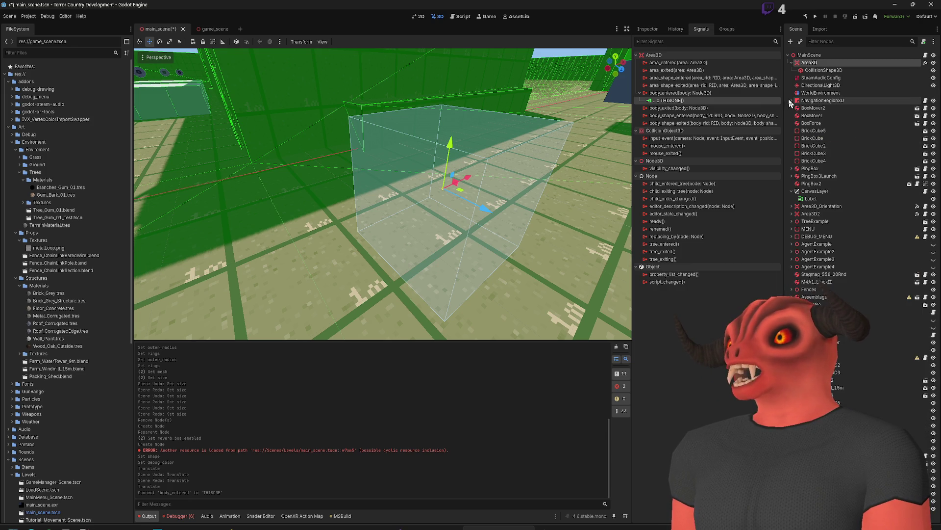
pyautogui.click(821, 101)
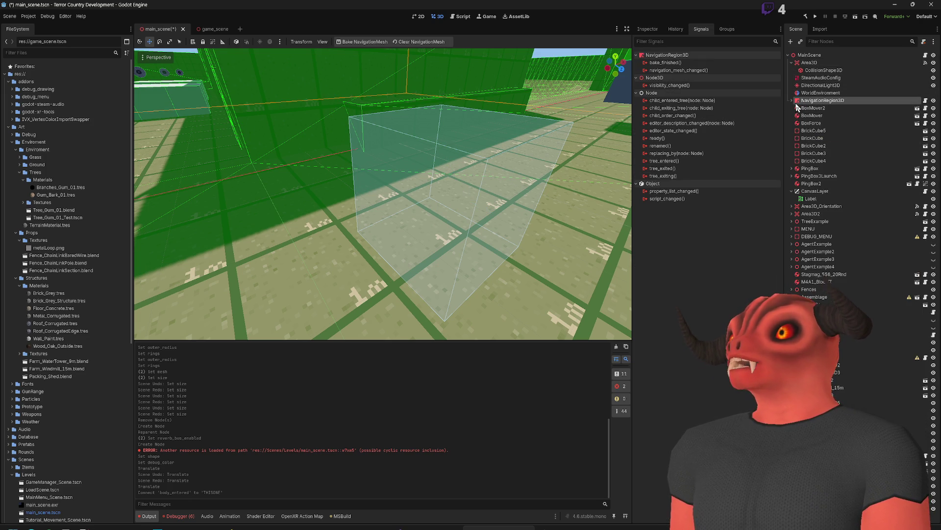
# Step: Return the Inspector to node properties, expand NavigationRegion3D, and select the Area3D's CollisionShape3D
pyautogui.click(655, 30)
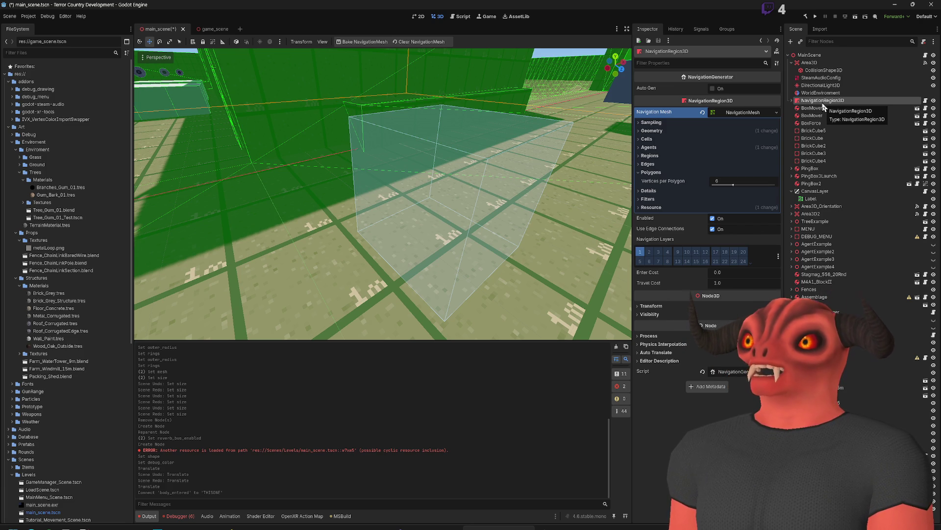
pyautogui.click(792, 101)
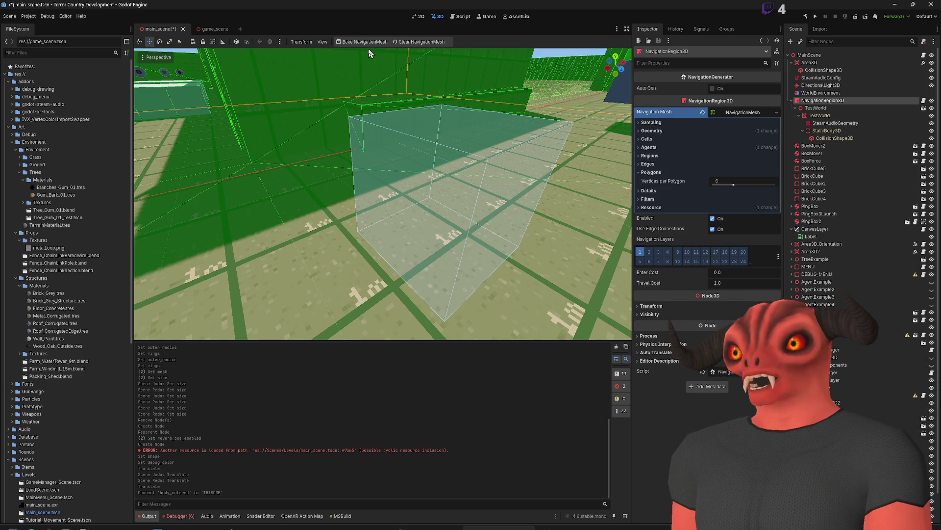
pyautogui.click(820, 85)
pyautogui.click(823, 100)
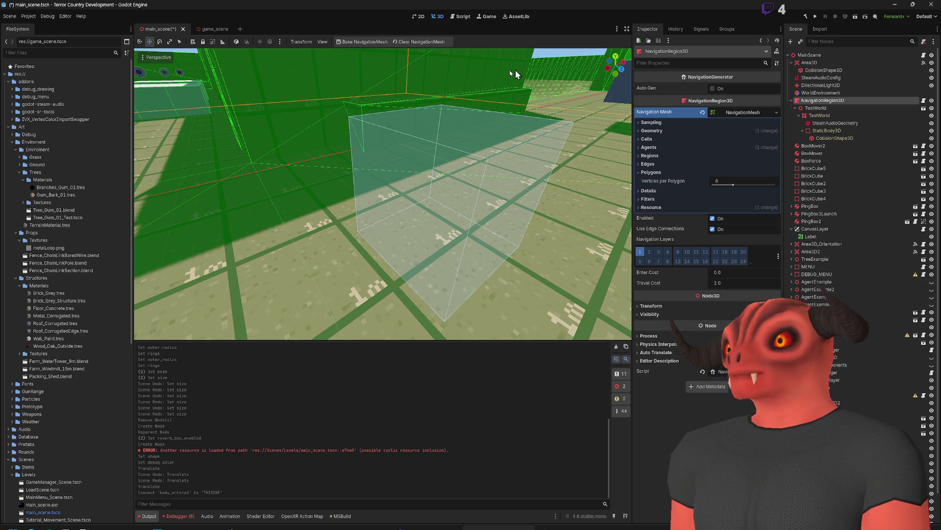
pyautogui.click(808, 71)
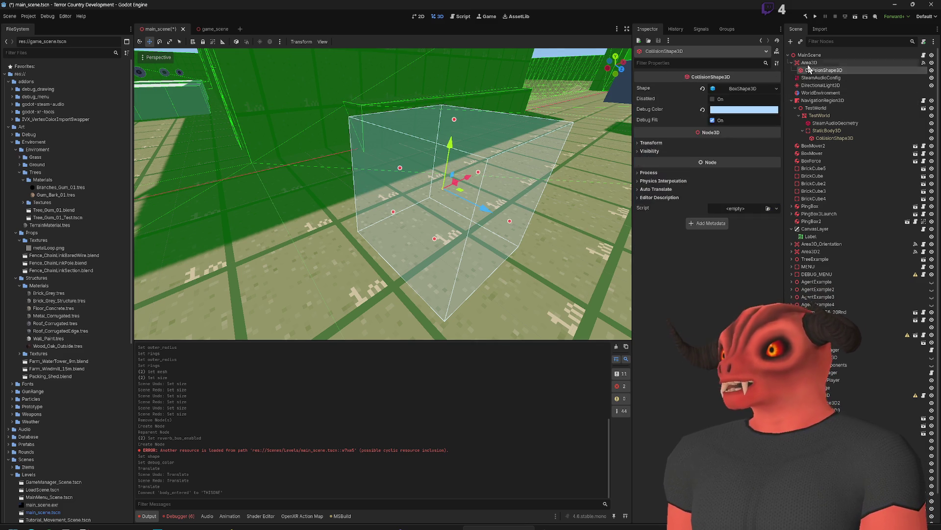
# Step: Delete the Area3D node from the scene, confirming the removal
pyautogui.click(810, 63)
pyautogui.press('Delete')
pyautogui.press('Return')
# Step: Select the TestWorld mesh and bring up its Mesh menu in the viewport
pyautogui.click(416, 118)
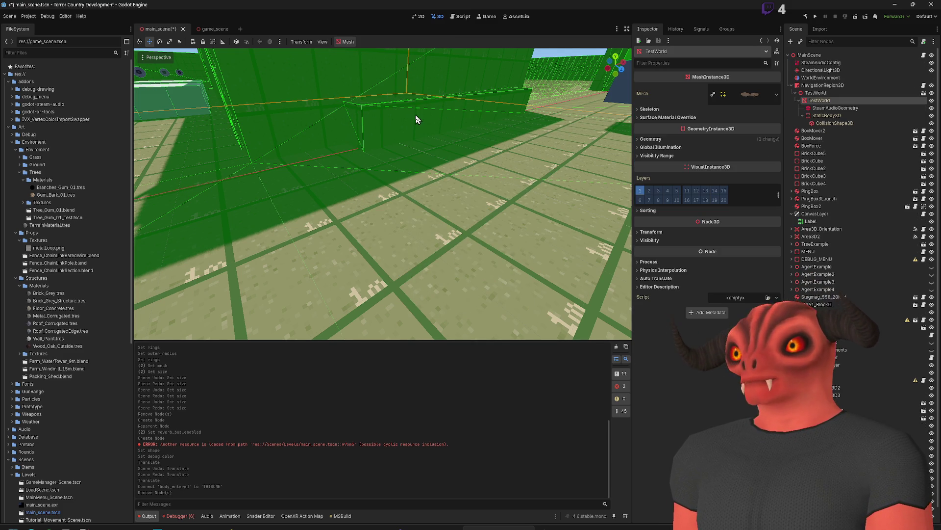
pyautogui.scroll(-10, 383, 196)
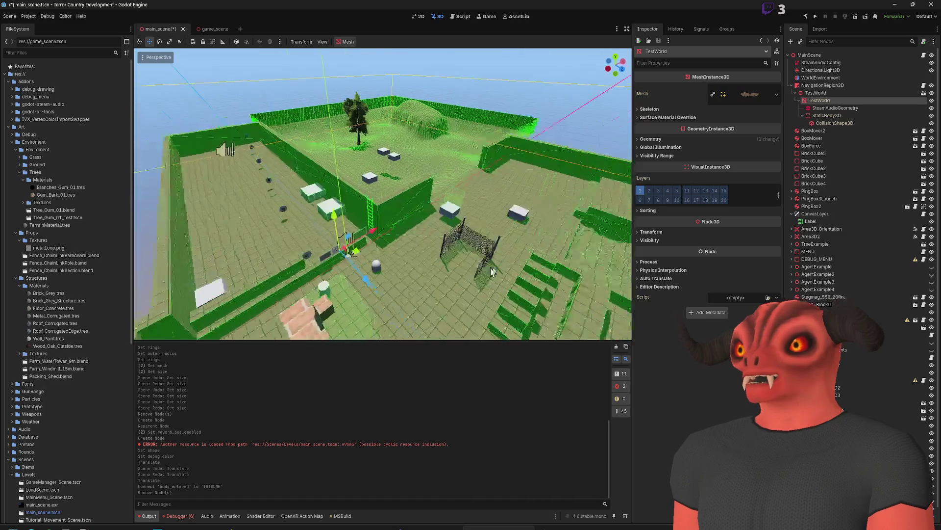
pyautogui.scroll(5, 382, 196)
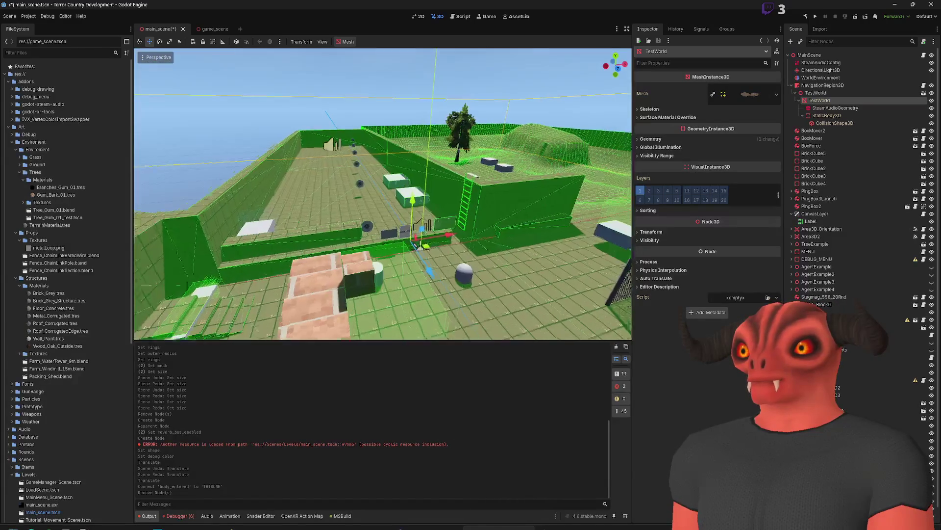
pyautogui.scroll(3, 434, 234)
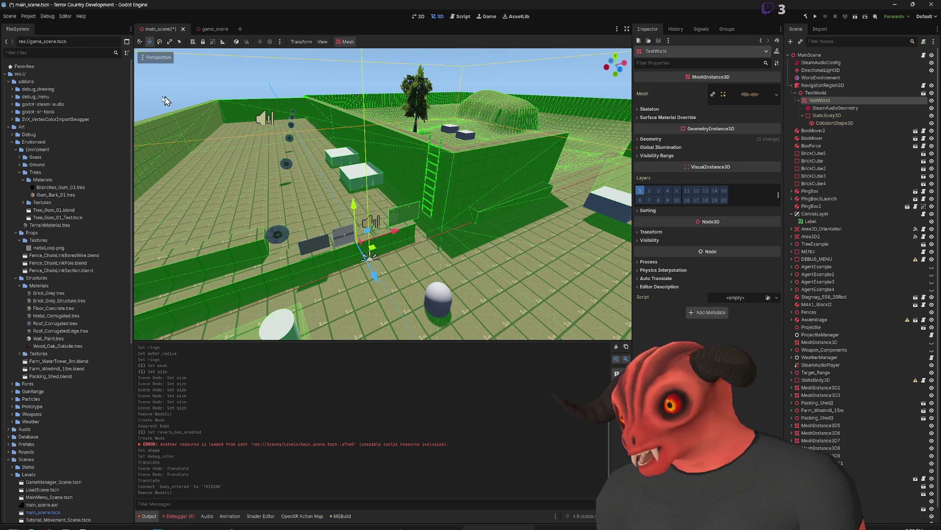
pyautogui.click(345, 43)
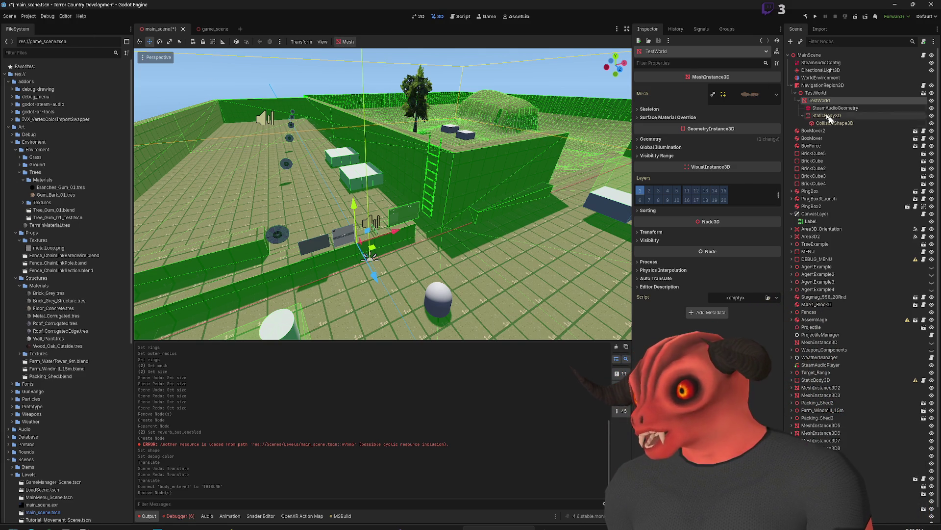
pyautogui.click(346, 41)
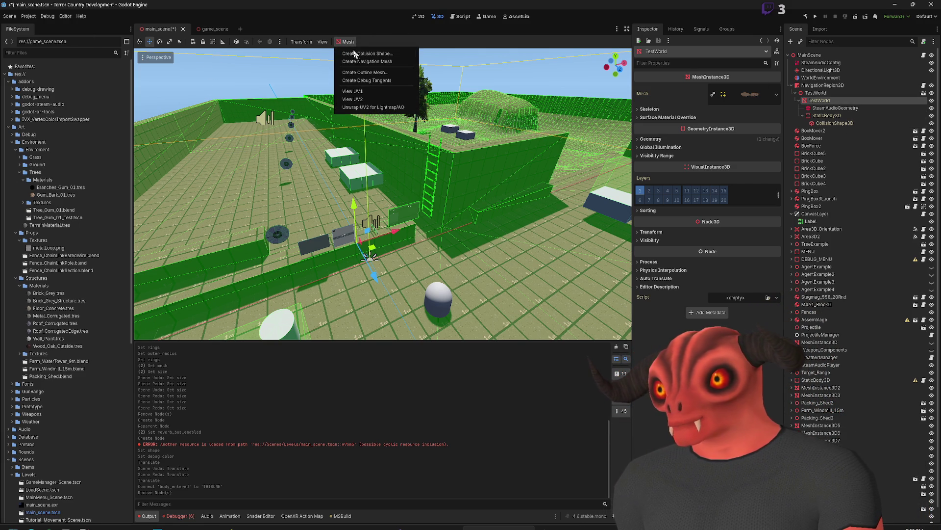
# Step: Start Create Collision Shape for TestWorld with Sibling placement, then view the shape type options
pyautogui.click(392, 53)
pyautogui.click(476, 247)
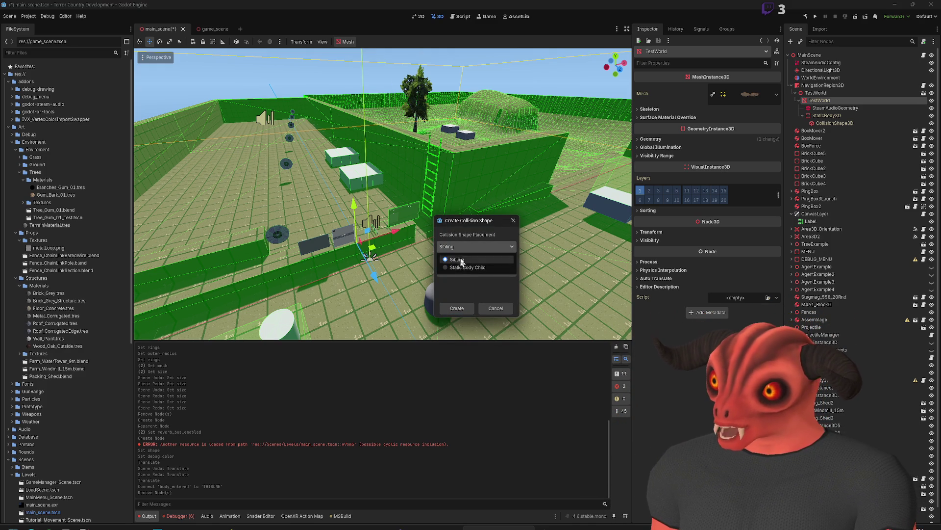
pyautogui.click(456, 259)
pyautogui.click(471, 270)
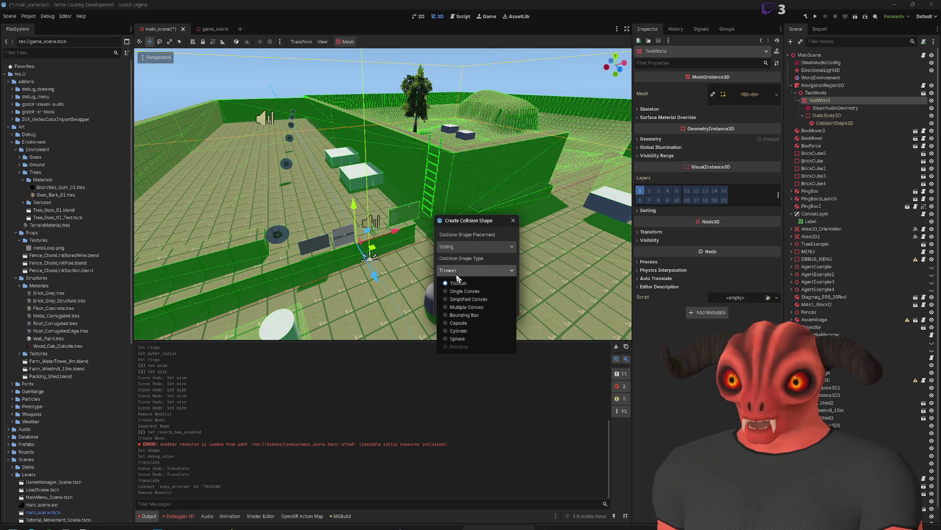
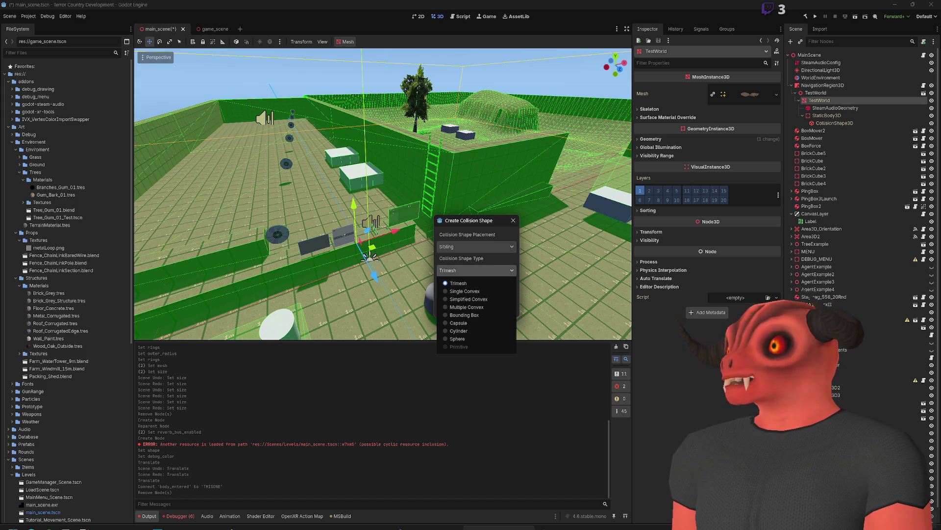
# Step: Close the shape type list and cancel the Create Collision Shape dialog so no shape is added
pyautogui.press('Escape')
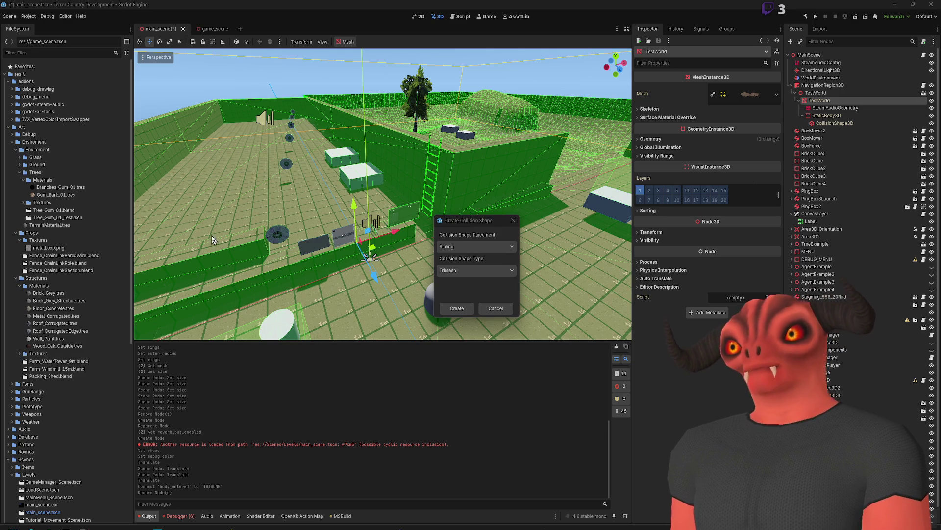
pyautogui.click(497, 306)
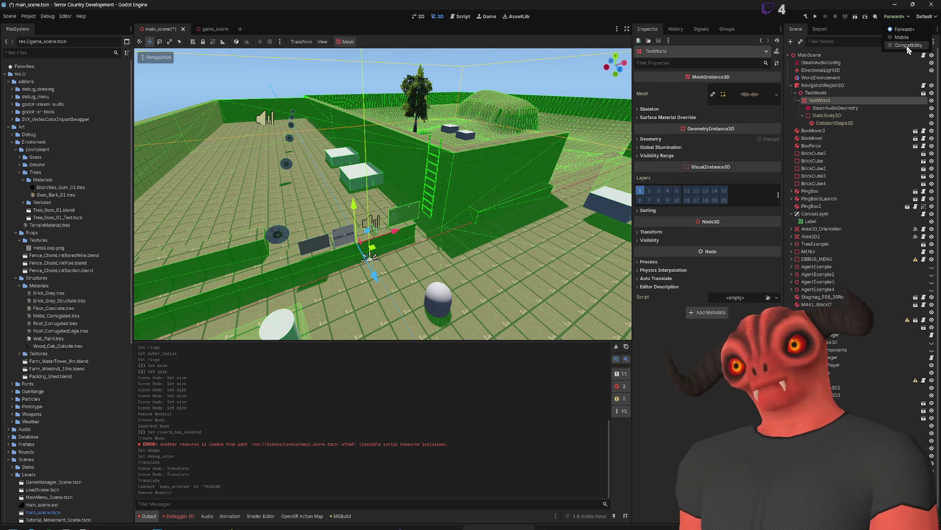
# Step: Leave the renderer unchanged and hide the CollisionShape3D gizmos in the 3D viewport
pyautogui.press('Escape')
pyautogui.press('s')
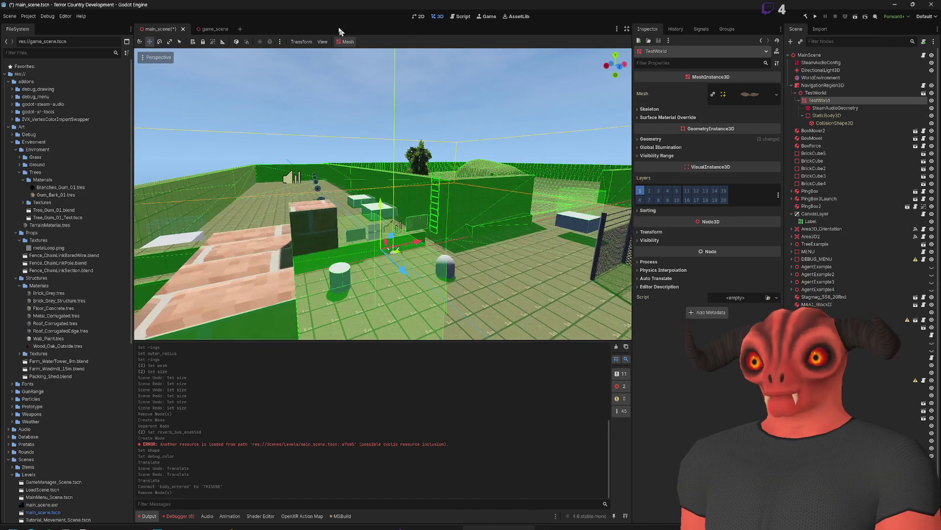
pyautogui.click(322, 42)
pyautogui.moveTo(424, 102)
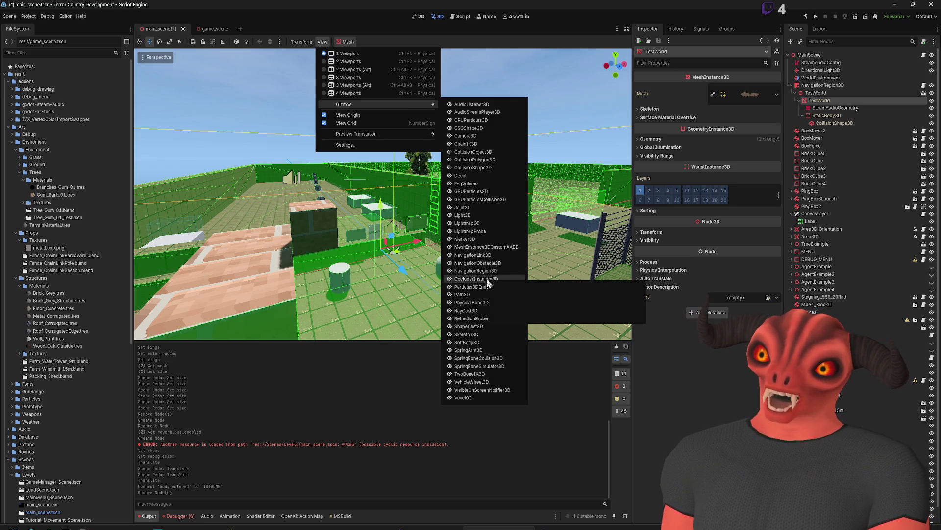
pyautogui.click(484, 168)
pyautogui.click(515, 78)
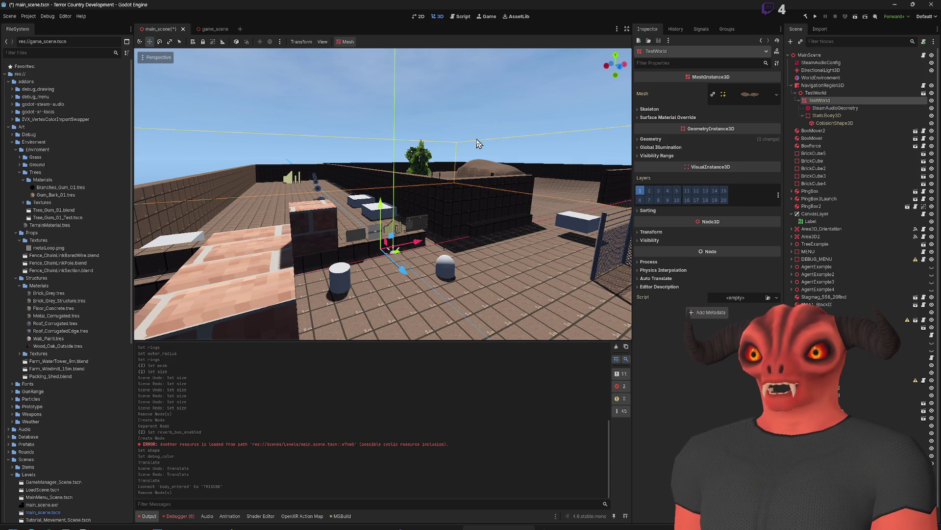
pyautogui.scroll(-10, 397, 228)
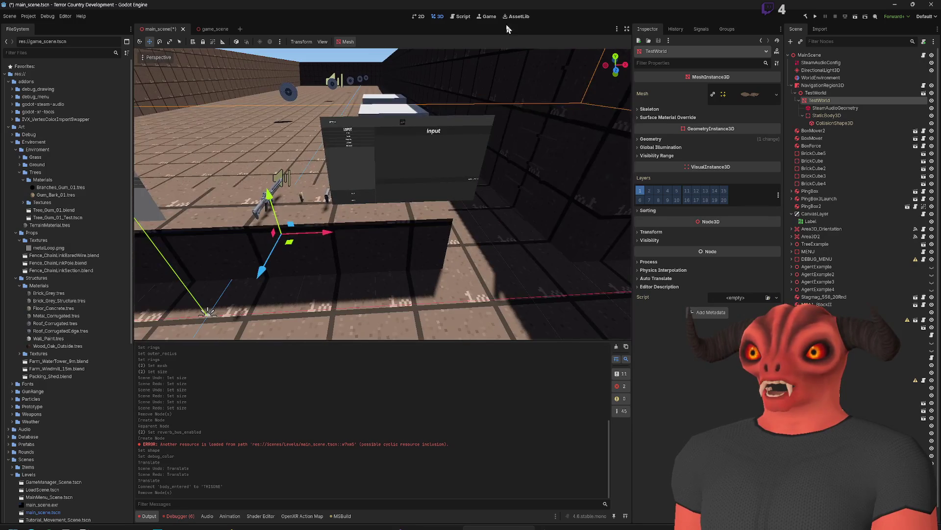
# Step: Switch to the empty 2D workspace
pyautogui.click(419, 19)
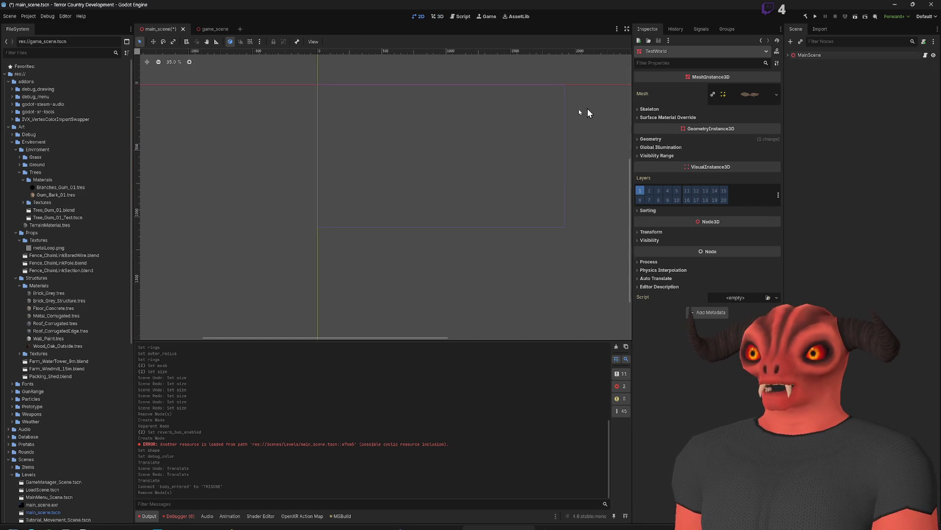
pyautogui.scroll(-10, 91, 293)
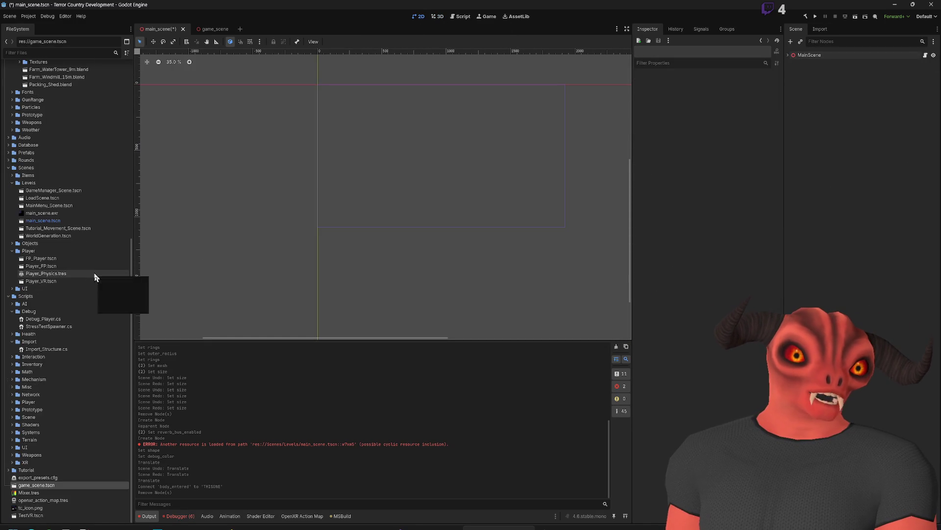
pyautogui.scroll(2, 339, 207)
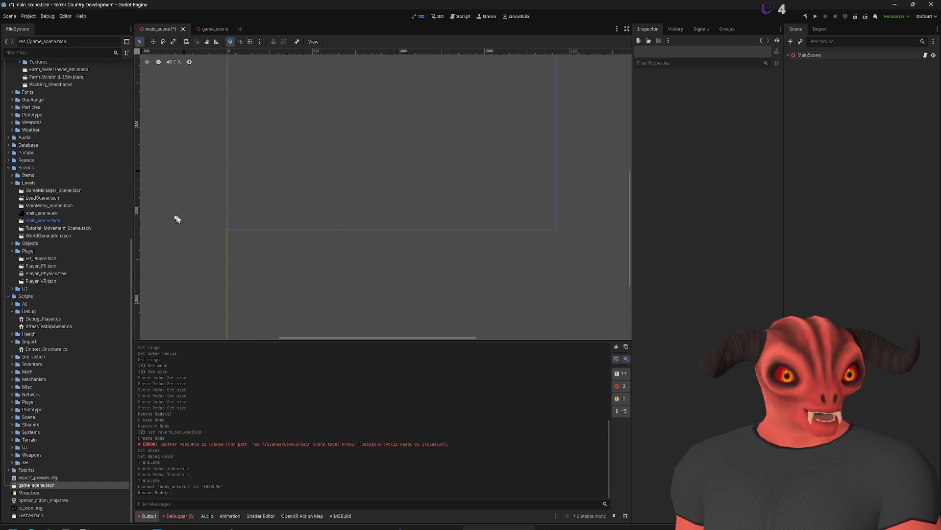
pyautogui.click(10, 16)
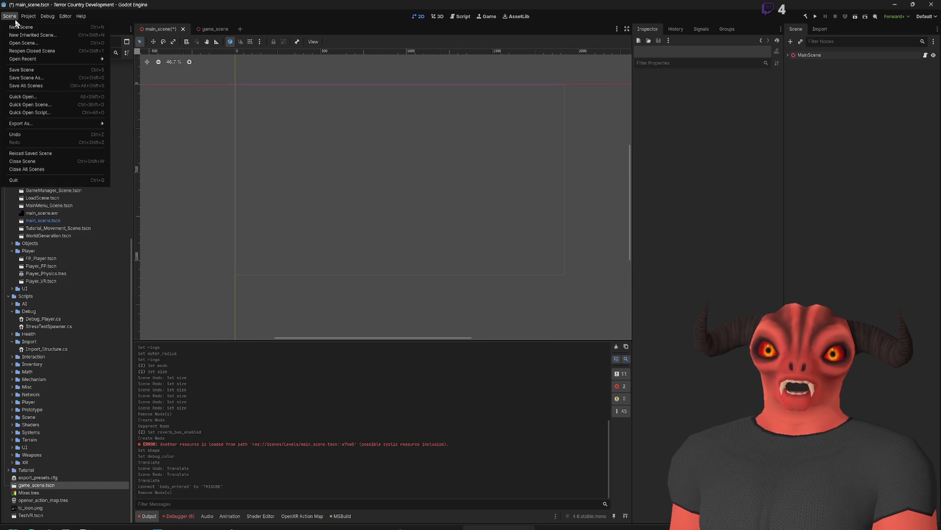
# Step: Start a new scene with a User Interface Control root node
pyautogui.click(22, 28)
pyautogui.click(861, 92)
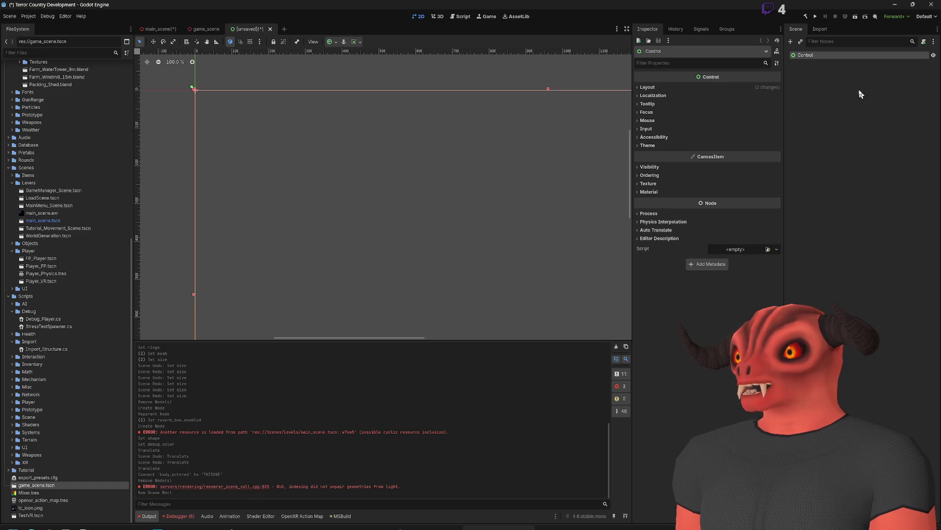
pyautogui.click(846, 70)
pyautogui.click(808, 55)
pyautogui.scroll(-1, 321, 102)
pyautogui.scroll(-8, 413, 139)
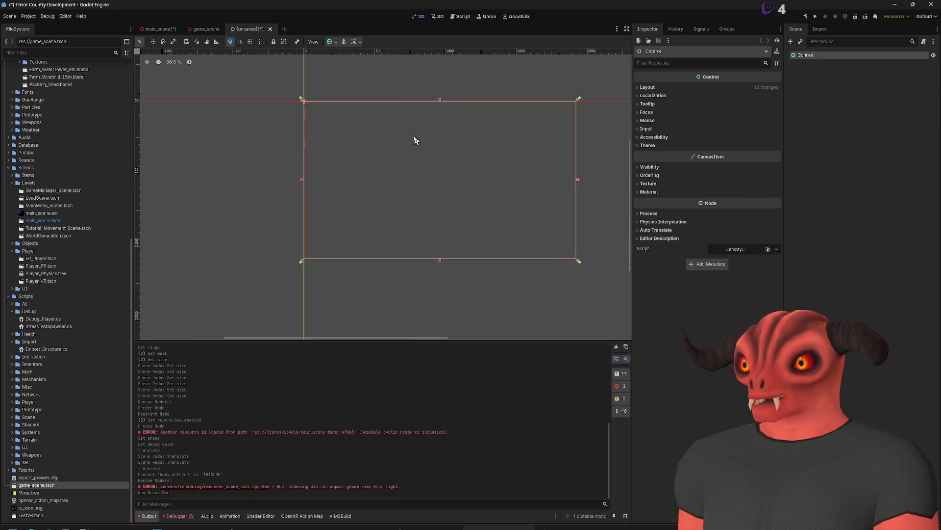
# Step: Add a TextureRect as a child of the Control root
pyautogui.rightClick(818, 62)
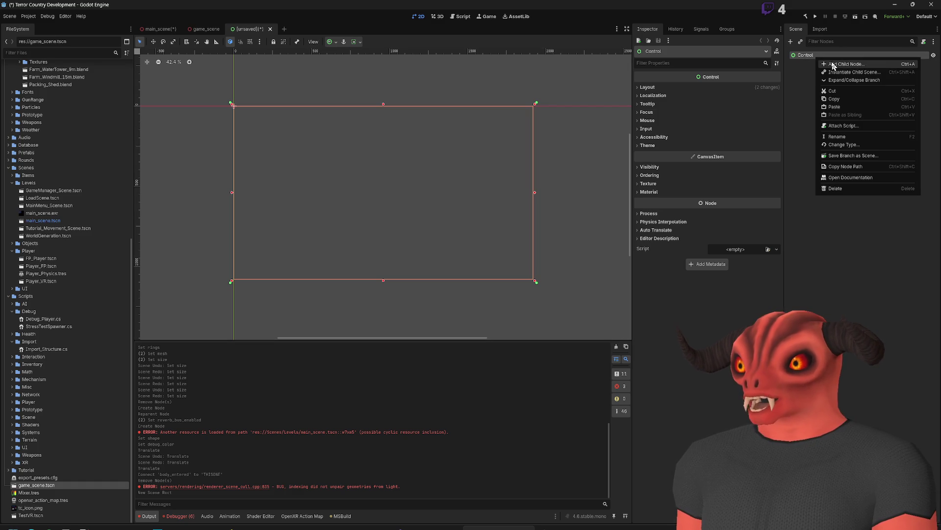
pyautogui.click(834, 64)
pyautogui.click(768, 77)
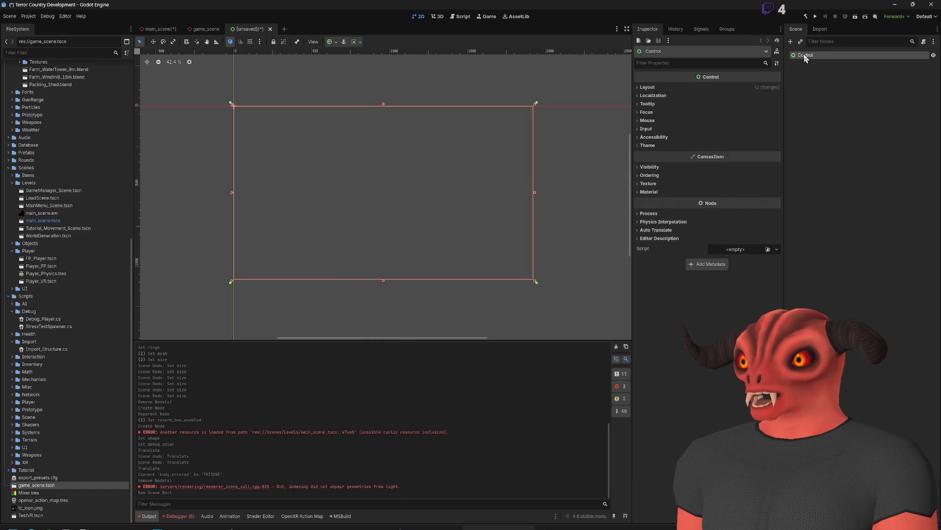
pyautogui.rightClick(805, 60)
pyautogui.click(823, 63)
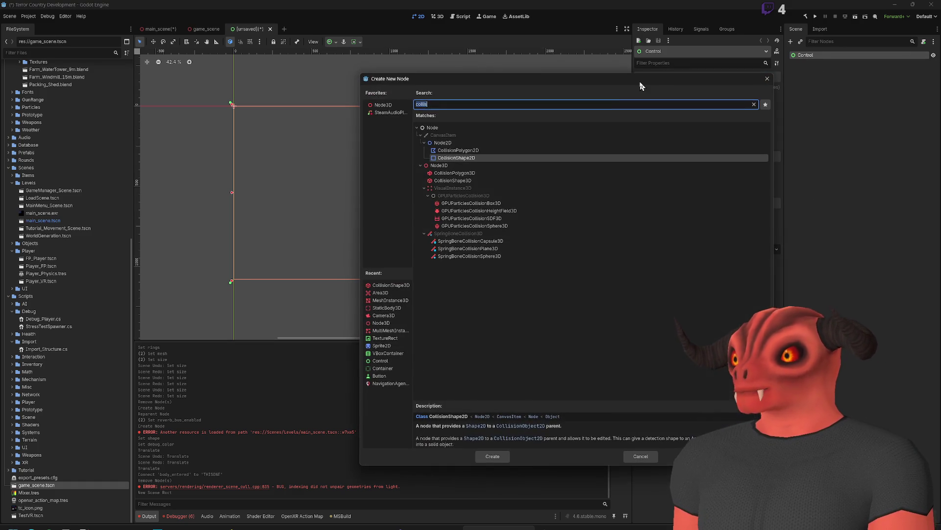
pyautogui.press('BackSpace')
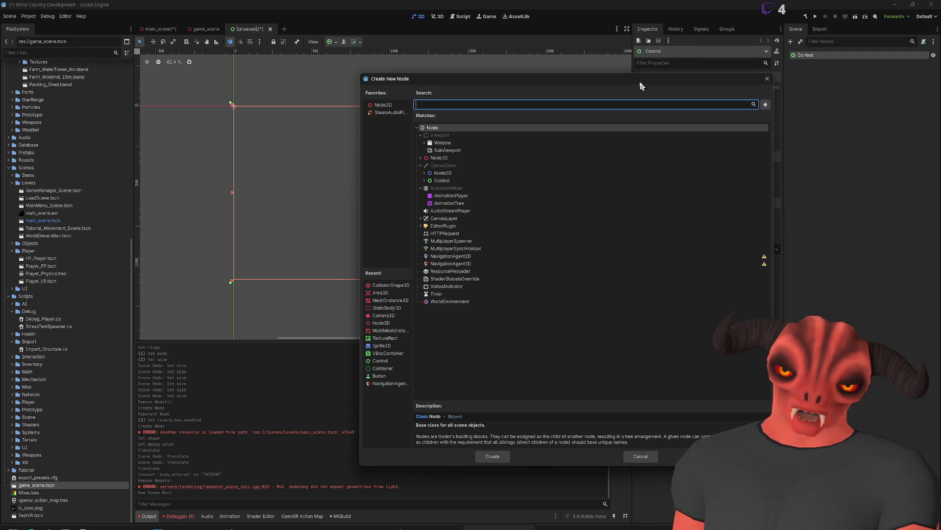
pyautogui.write('panelk')
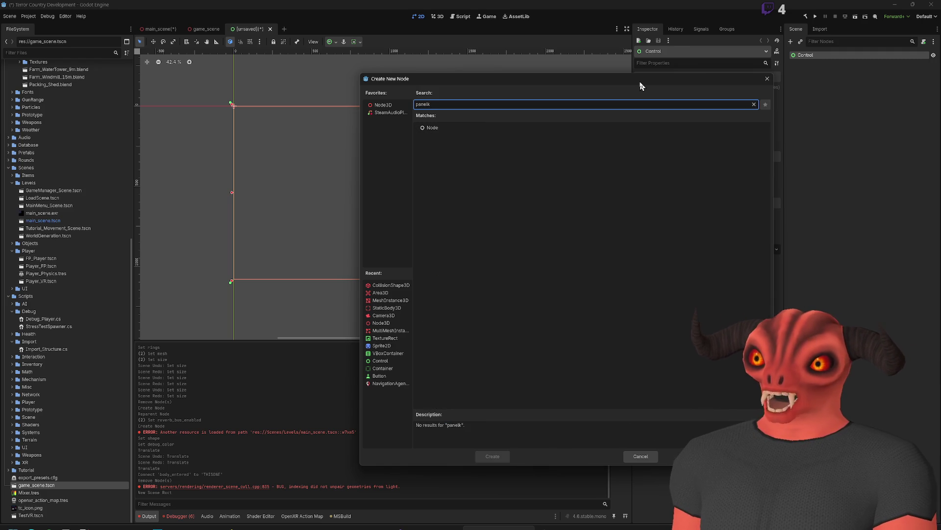
pyautogui.write('te')
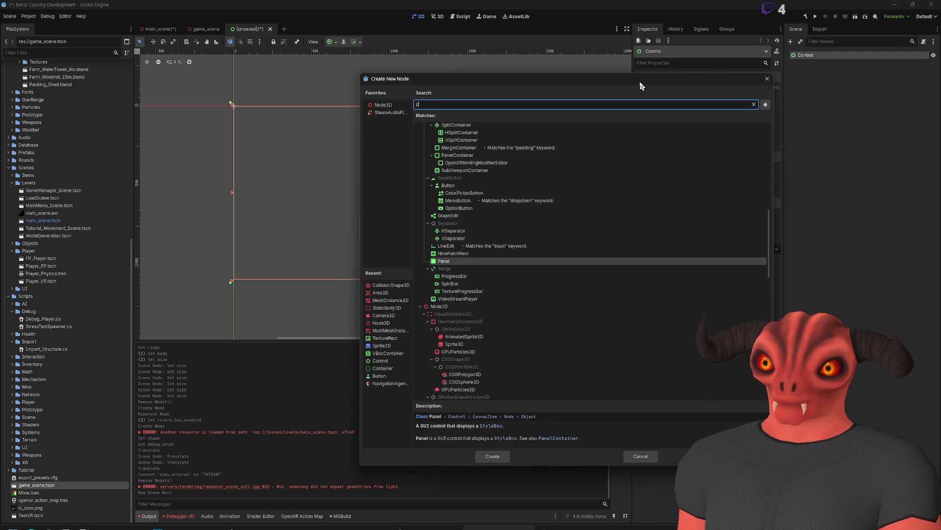
pyautogui.write('xture')
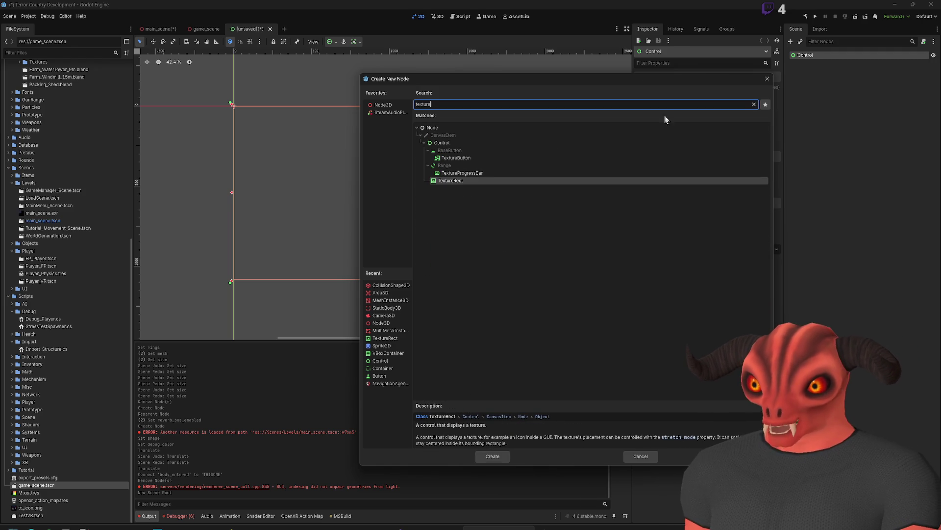
pyautogui.doubleClick(458, 180)
pyautogui.scroll(3, 257, 130)
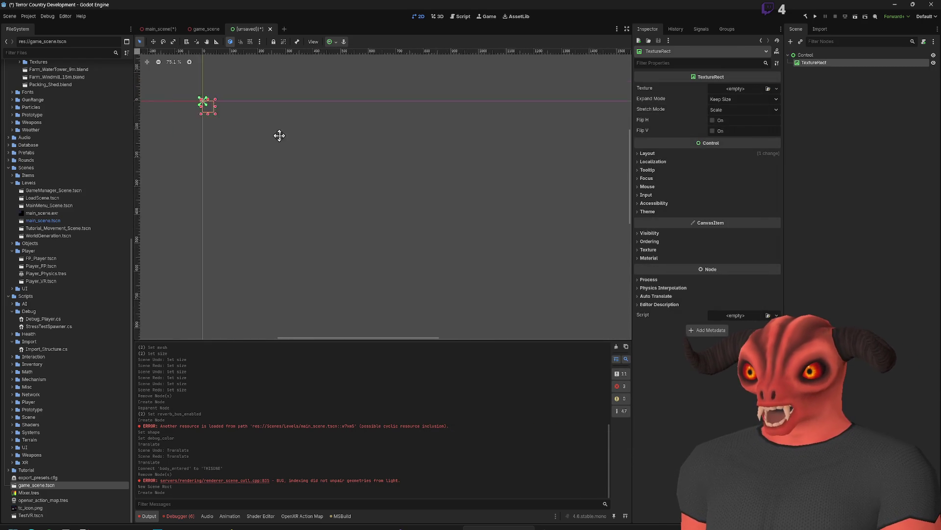
# Step: Move and enlarge the TextureRect to about 314×205, then assign the Terror Country image as its texture
pyautogui.moveTo(244, 116); pyautogui.dragTo(483, 227)
pyautogui.scroll(4, 390, 188)
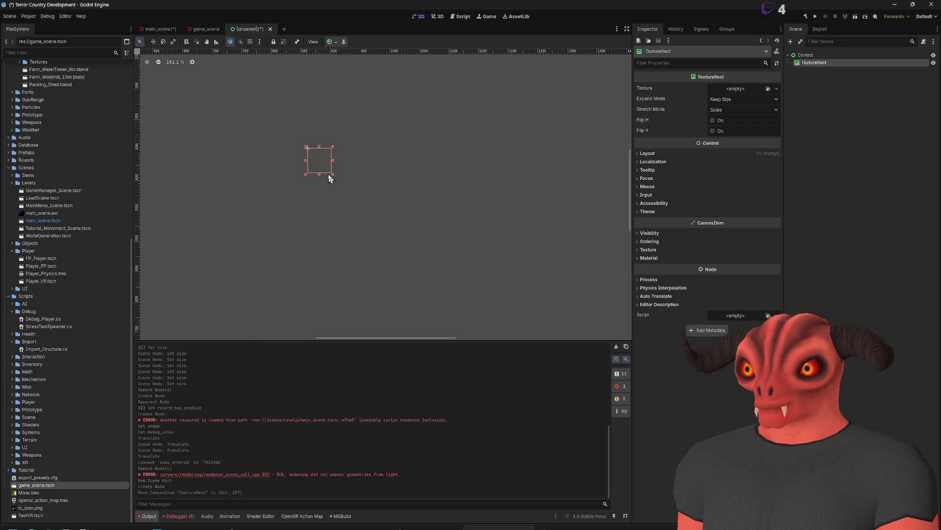
pyautogui.moveTo(333, 175); pyautogui.dragTo(491, 271)
pyautogui.scroll(-2, 492, 271)
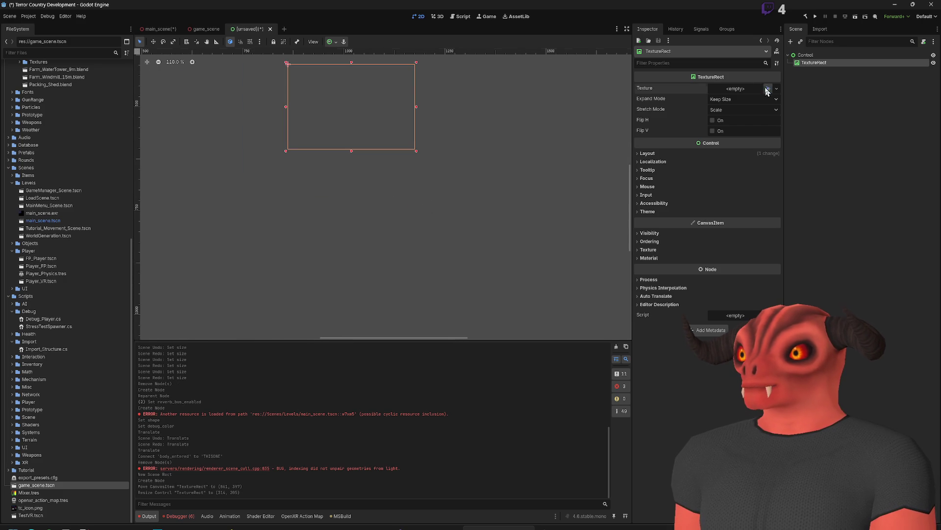
pyautogui.click(768, 89)
pyautogui.doubleClick(521, 195)
pyautogui.scroll(-5, 422, 157)
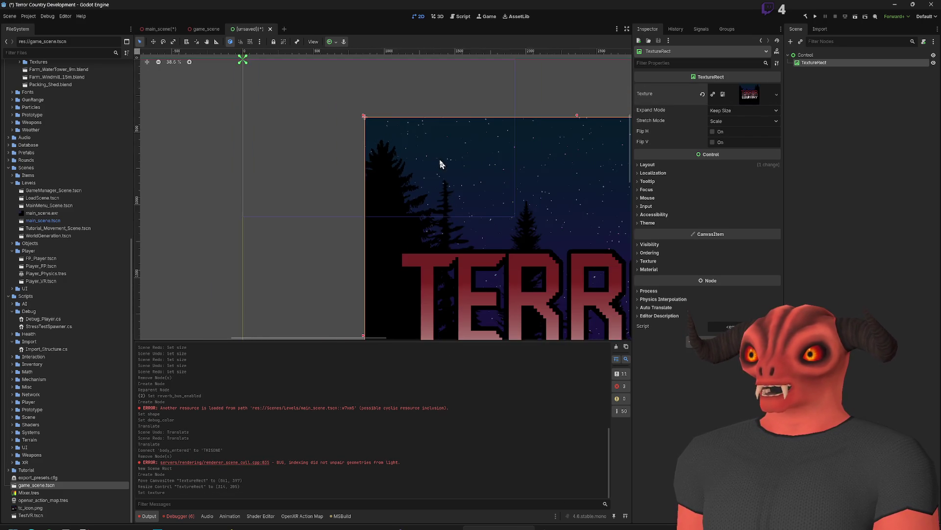
pyautogui.scroll(-3, 436, 167)
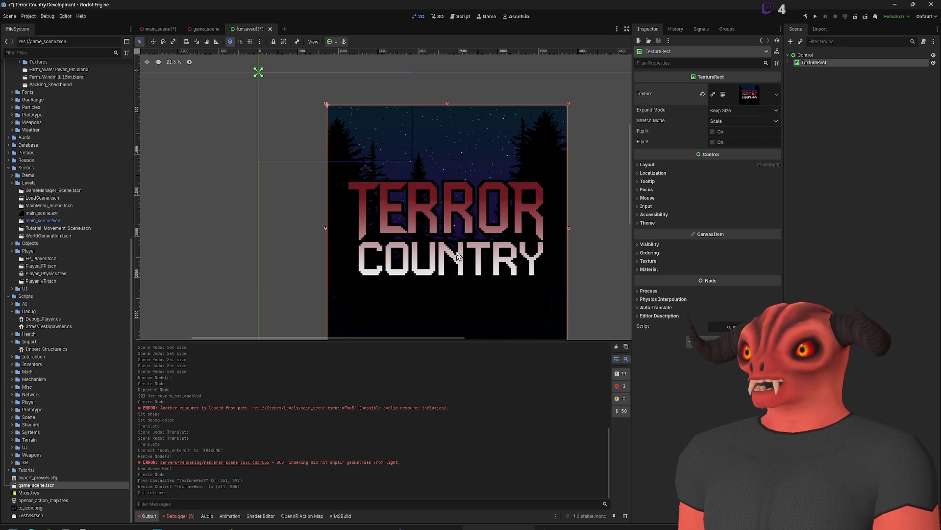
pyautogui.scroll(-2, 481, 275)
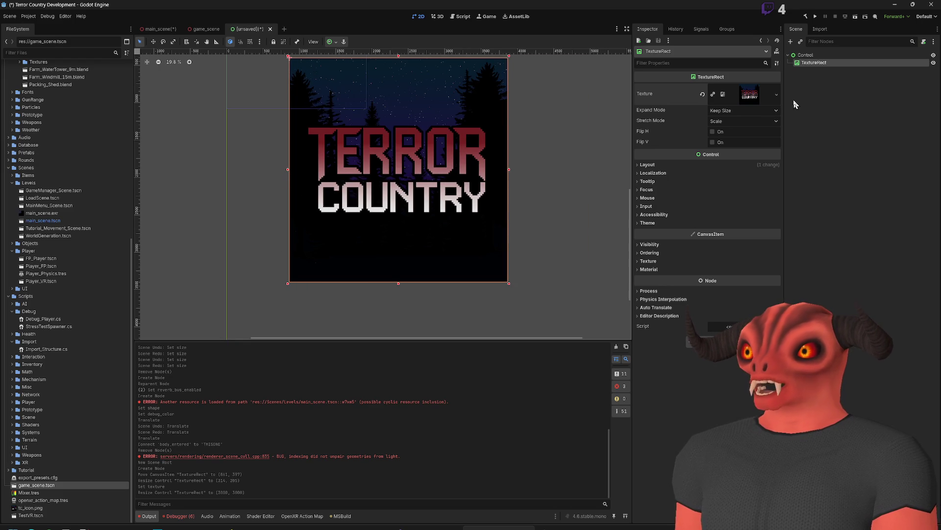
# Step: Set Expand Mode to Ignore Size and shrink the TextureRect to about 276×225
pyautogui.click(741, 111)
pyautogui.click(736, 131)
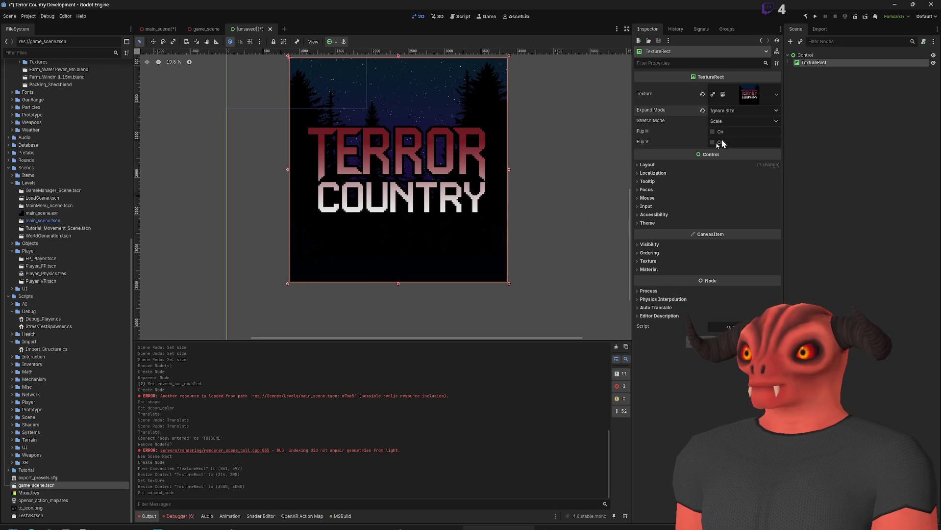
pyautogui.moveTo(504, 286)
pyautogui.mouseDown()
pyautogui.moveTo(374, 122)
pyautogui.moveTo(312, 77)
pyautogui.mouseUp()
pyautogui.scroll(7, 383, 228)
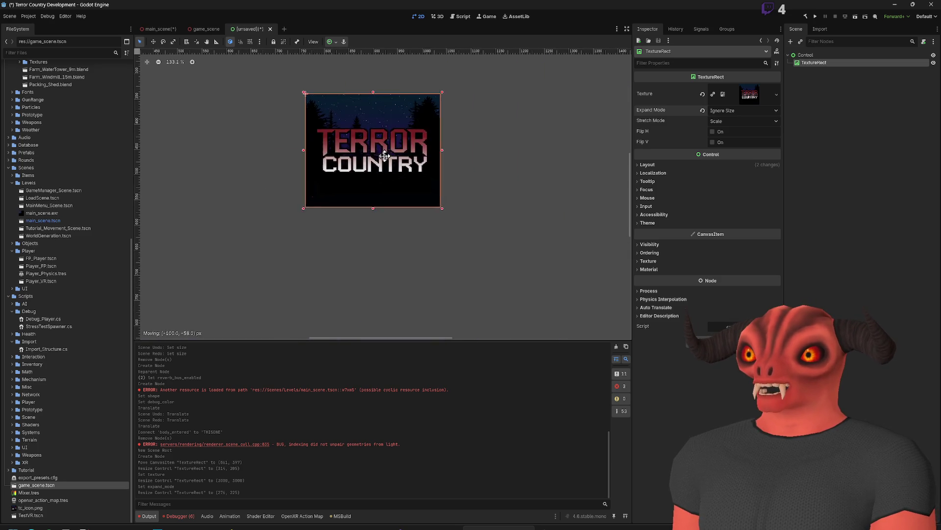
pyautogui.moveTo(419, 175); pyautogui.dragTo(464, 207)
pyautogui.scroll(-3, 471, 200)
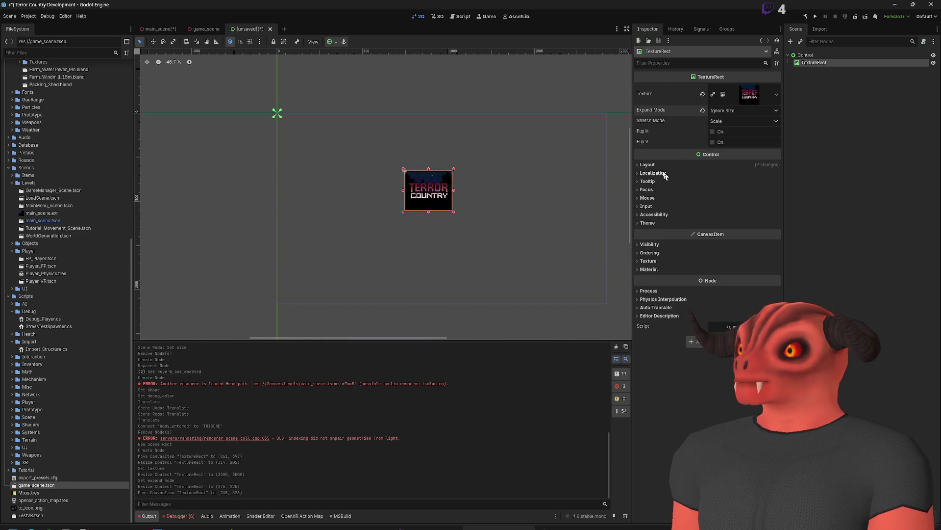
# Step: Set the TextureRect's Layout Mode to Anchors with the Custom anchors preset
pyautogui.click(648, 165)
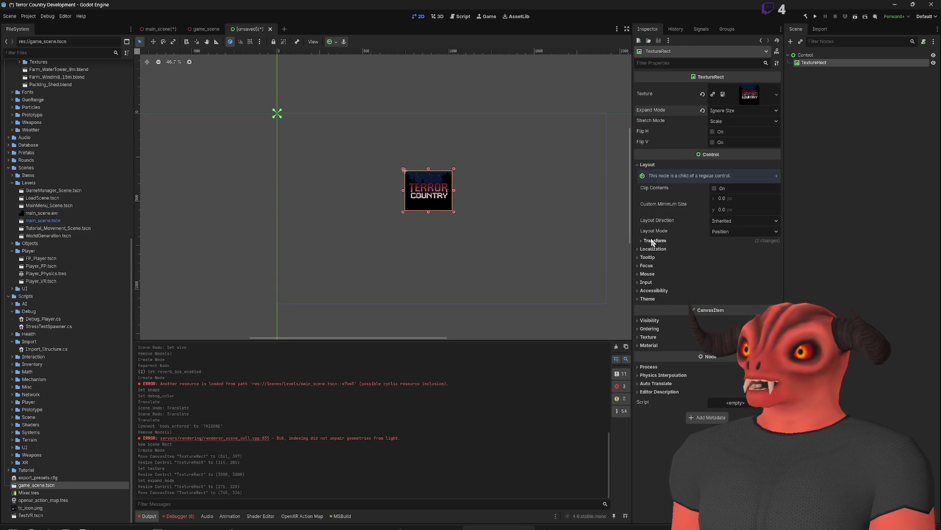
pyautogui.click(643, 165)
pyautogui.click(690, 166)
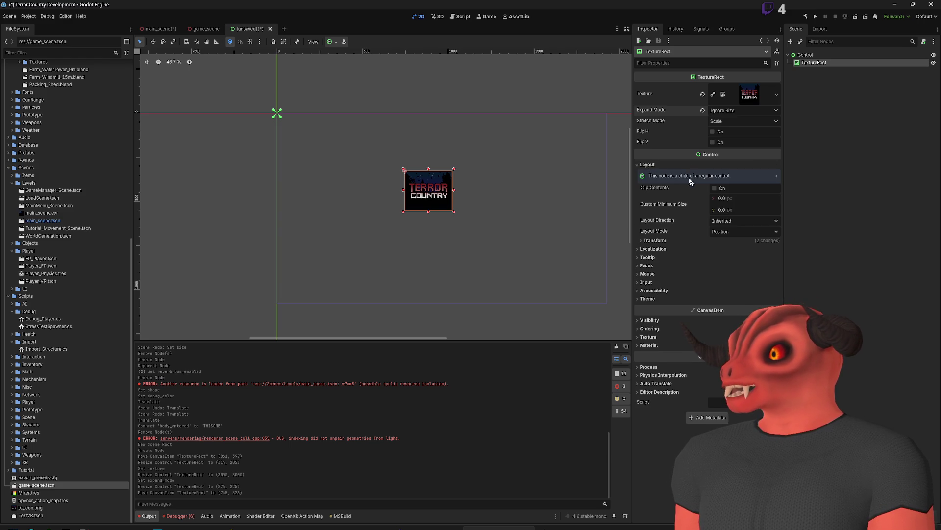
pyautogui.click(661, 240)
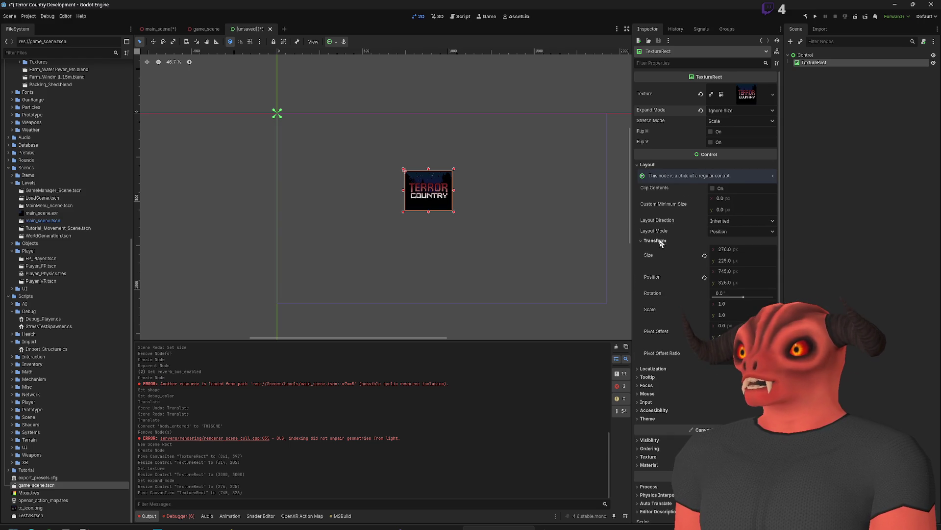
pyautogui.click(728, 231)
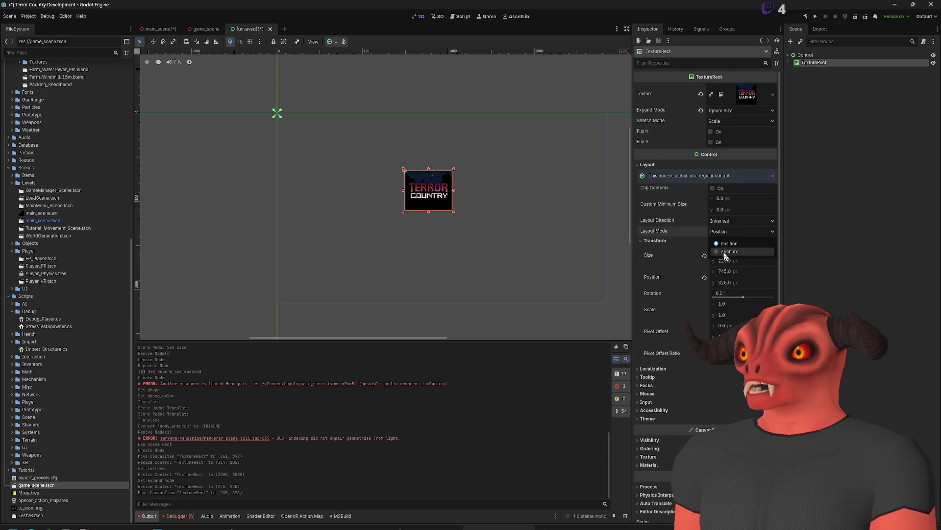
pyautogui.click(725, 251)
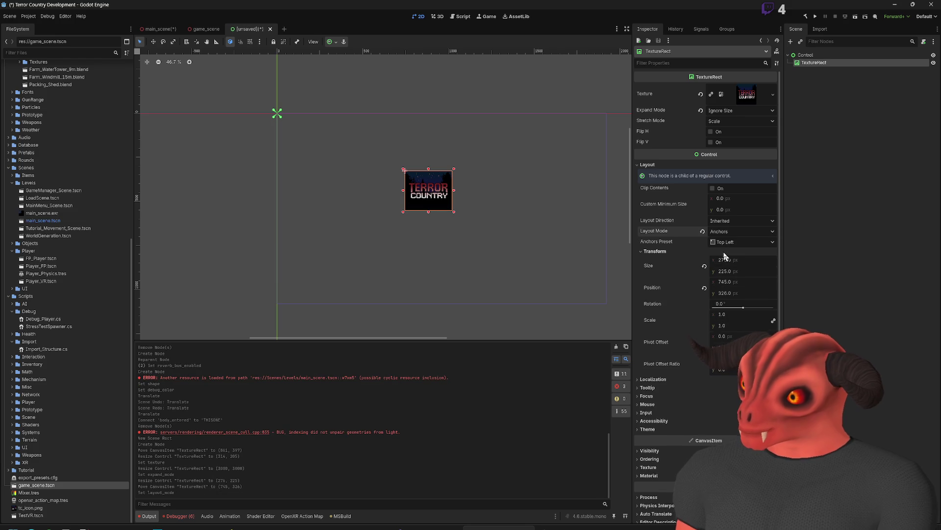
pyautogui.click(738, 242)
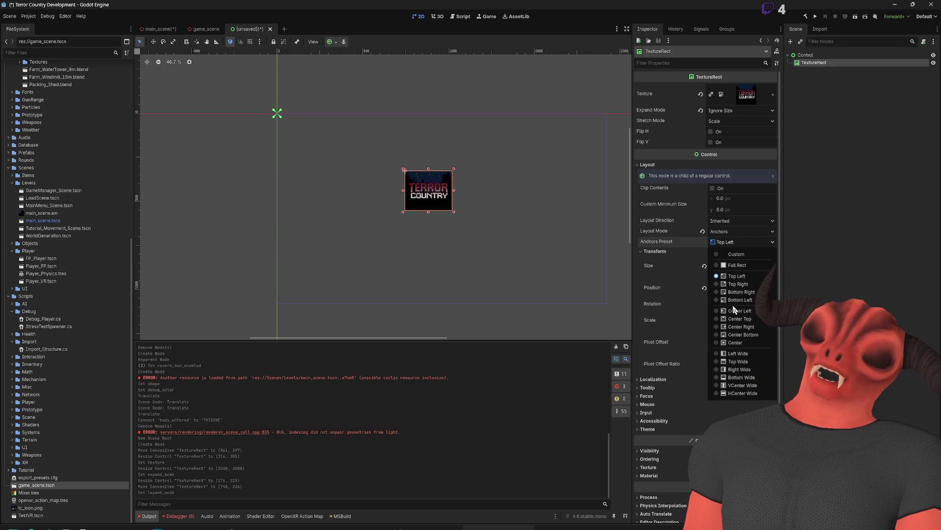
pyautogui.click(731, 254)
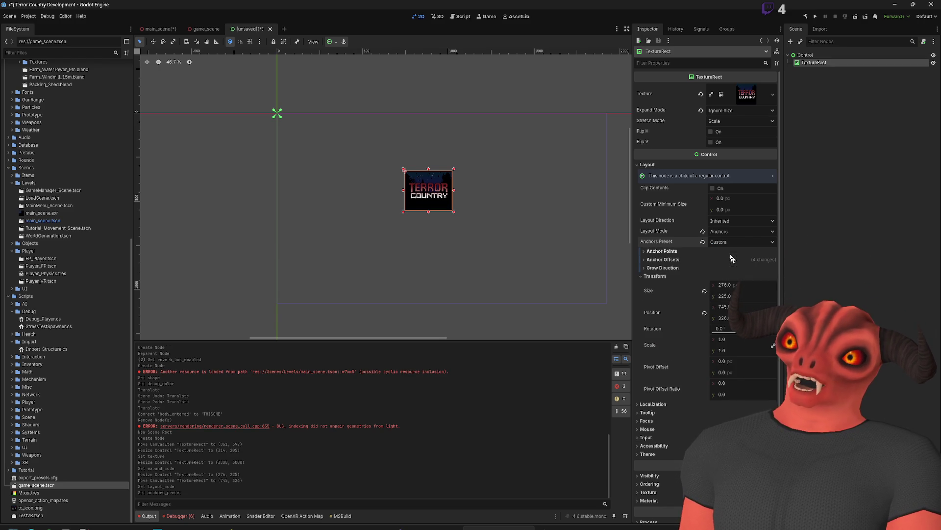
# Step: Set all four anchor offsets to 0
pyautogui.click(663, 259)
pyautogui.click(662, 251)
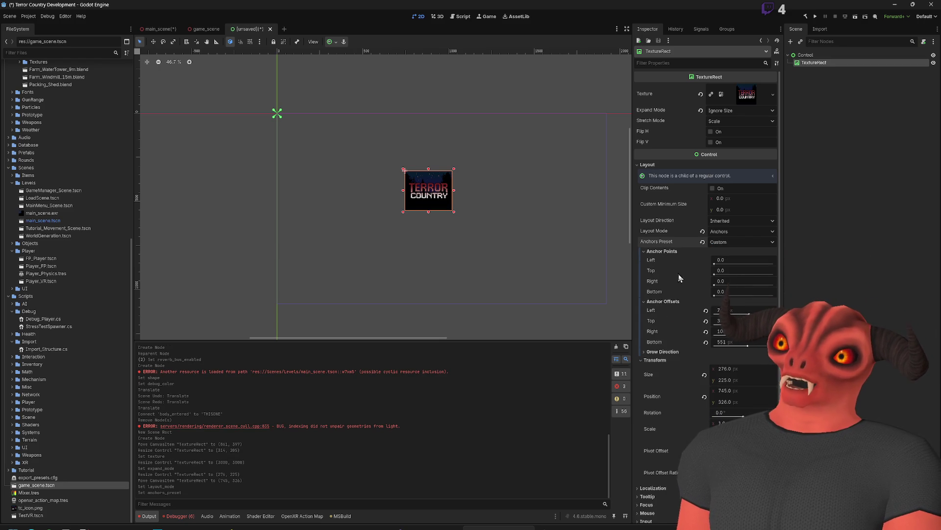
pyautogui.click(731, 310)
pyautogui.write('0')
pyautogui.press('Tab')
pyautogui.write('0')
pyautogui.press('Tab')
pyautogui.write('0')
pyautogui.press('Tab')
pyautogui.write('0')
pyautogui.press('Tab')
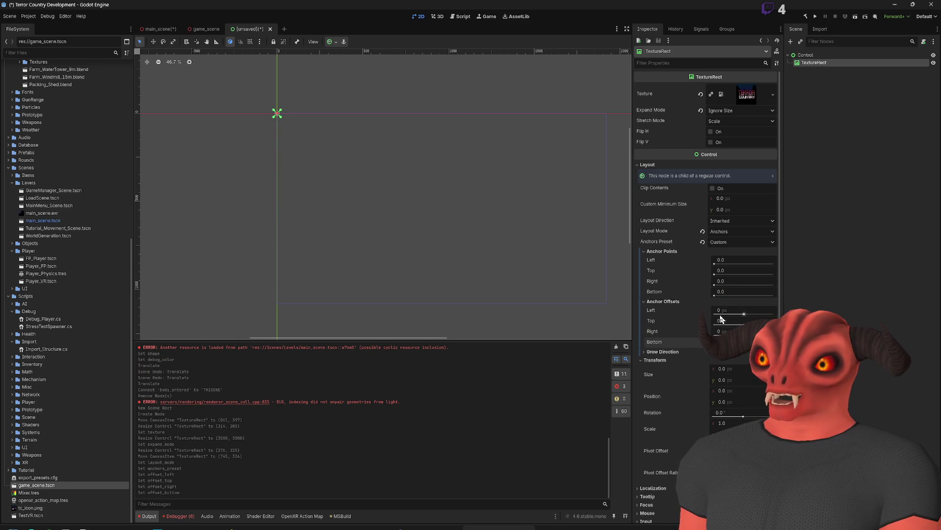
# Step: Set the anchor points to 0, 0, 1, 1 so the image spans the full screen
pyautogui.click(736, 270)
pyautogui.write('1')
pyautogui.press('Return')
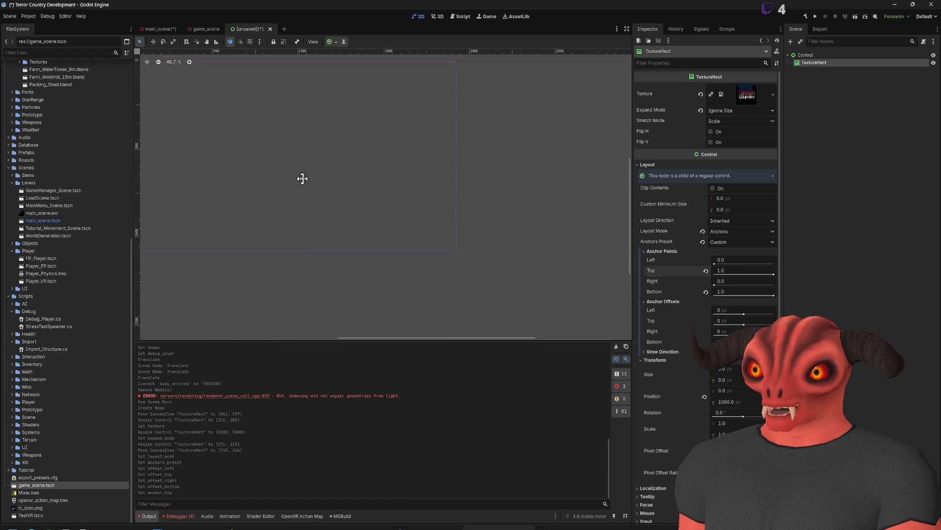
pyautogui.click(733, 271)
pyautogui.write('0')
pyautogui.press('Return')
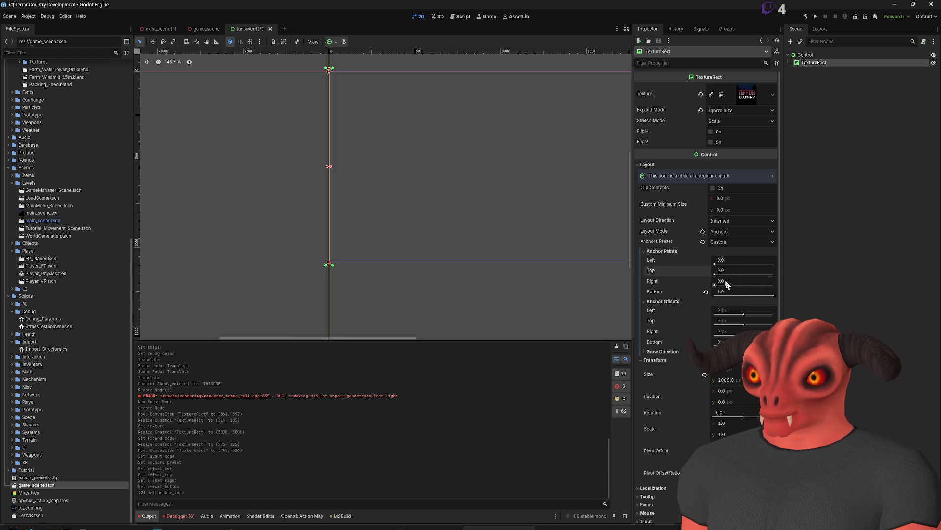
pyautogui.click(725, 285)
pyautogui.write('1')
pyautogui.press('Return')
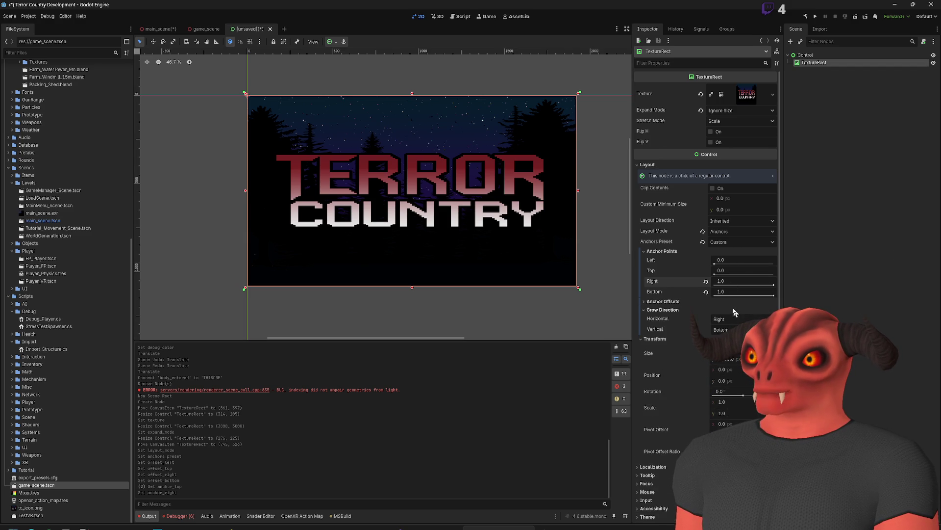
# Step: Set the offsets to 64, 64, -64, -64 for a 64-pixel margin on every side
pyautogui.click(731, 307)
pyautogui.write('64')
pyautogui.press('Tab')
pyautogui.write('64')
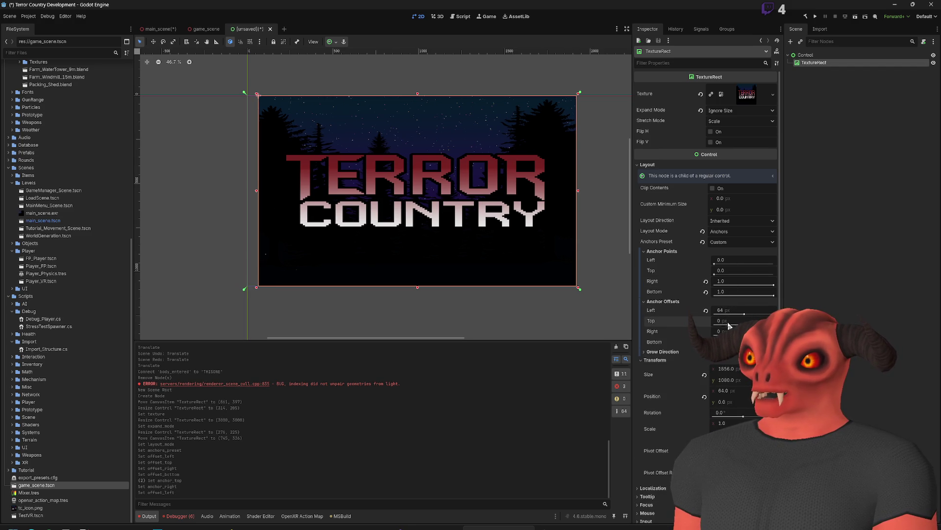
pyautogui.press('Tab')
pyautogui.write('64')
pyautogui.press('Tab')
pyautogui.write('64')
pyautogui.press('Tab')
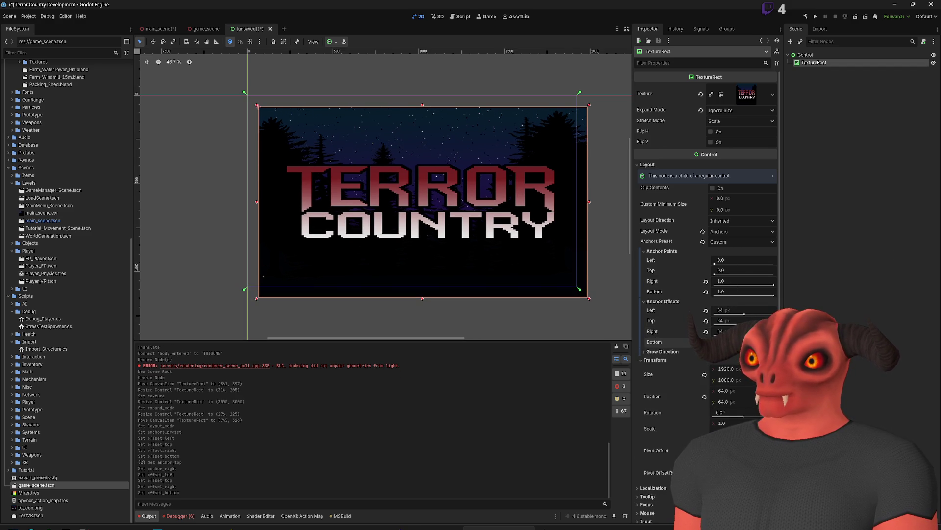
pyautogui.write('-64')
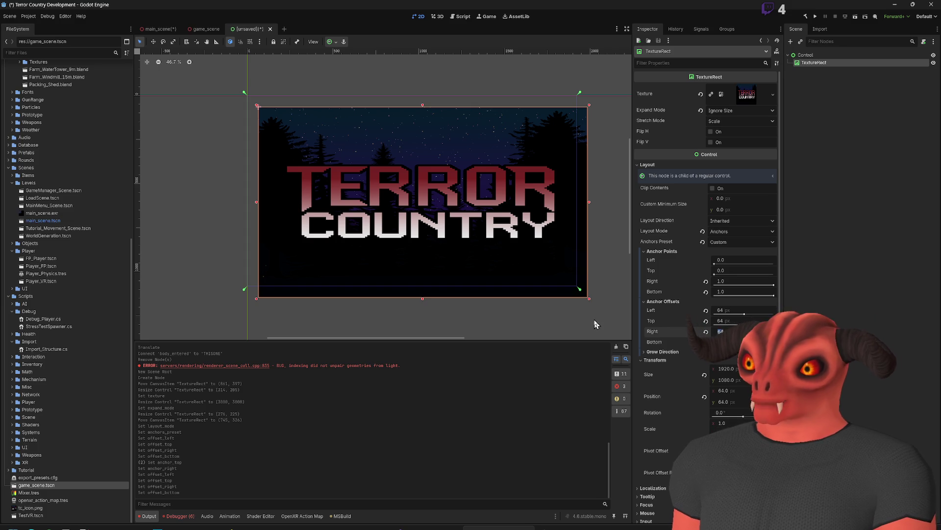
pyautogui.press('Return')
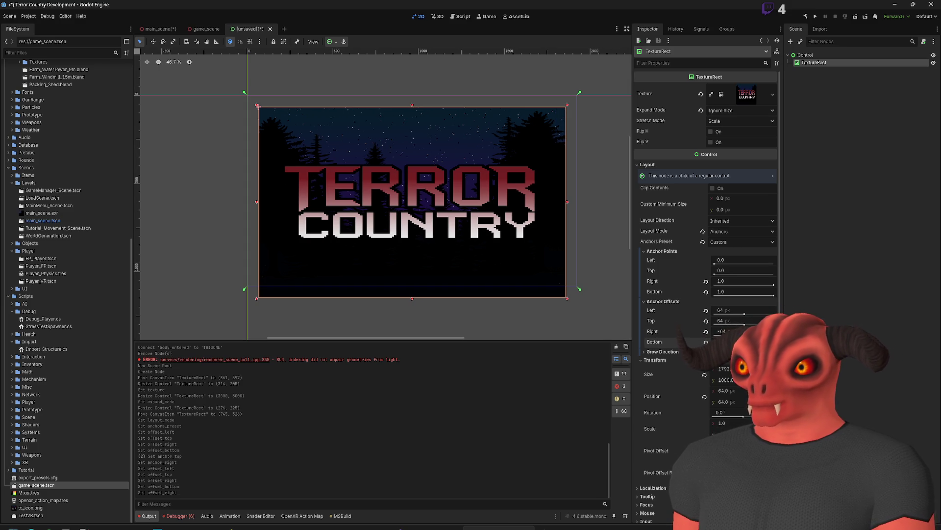
pyautogui.press('Return')
pyautogui.scroll(-1, 405, 254)
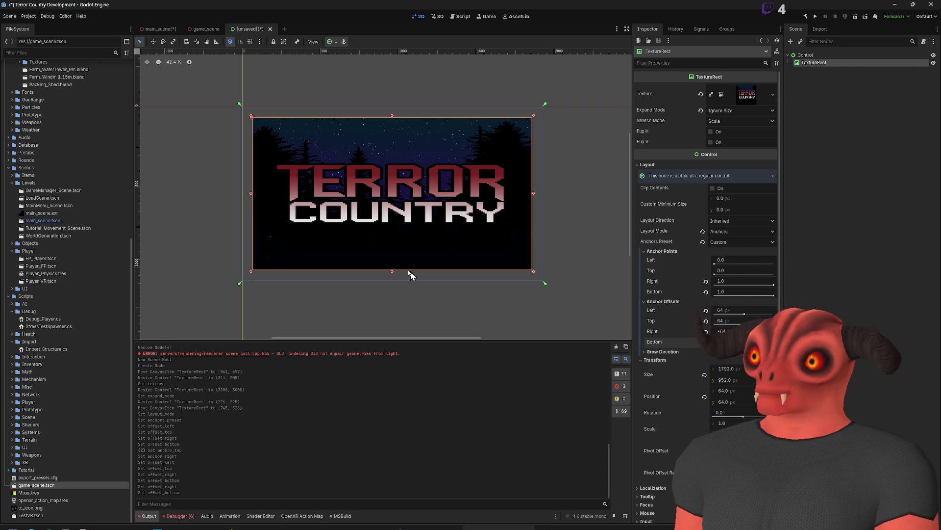
pyautogui.click(813, 62)
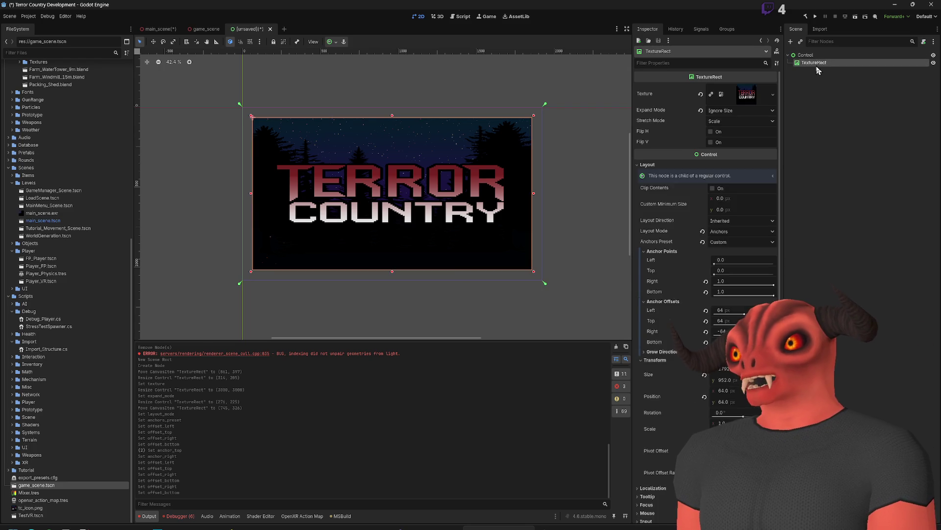
# Step: Copy the TextureRect and paste the duplicate as its child
pyautogui.hotkey('ctrl', 'c')
pyautogui.hotkey('ctrl', 'v')
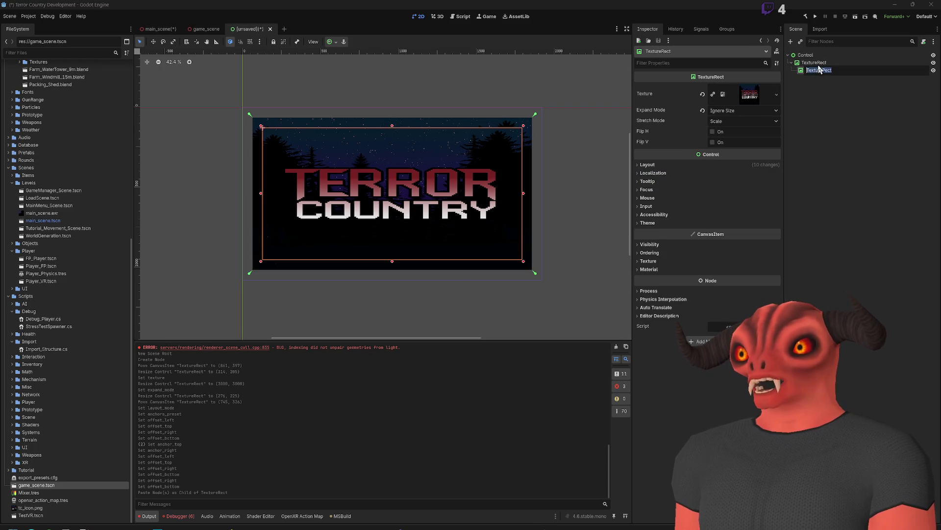
pyautogui.scroll(3, 417, 174)
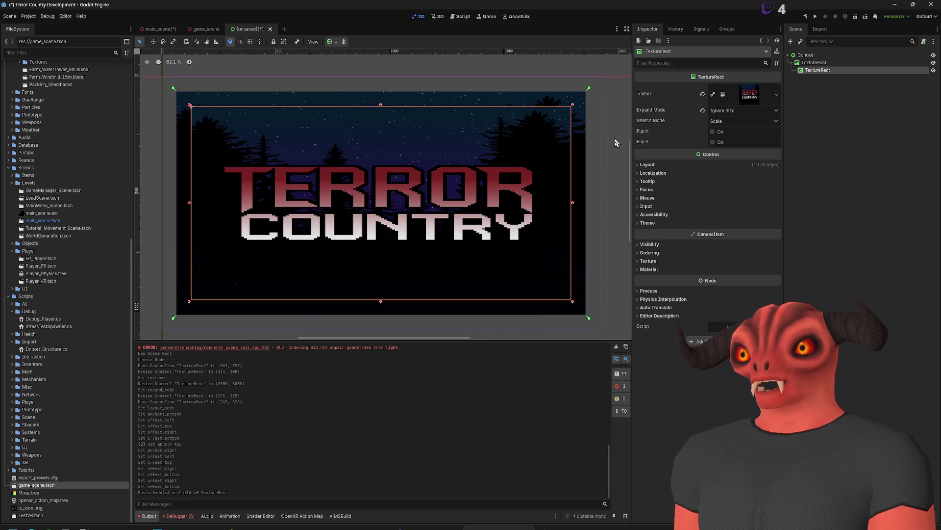
pyautogui.press('Escape')
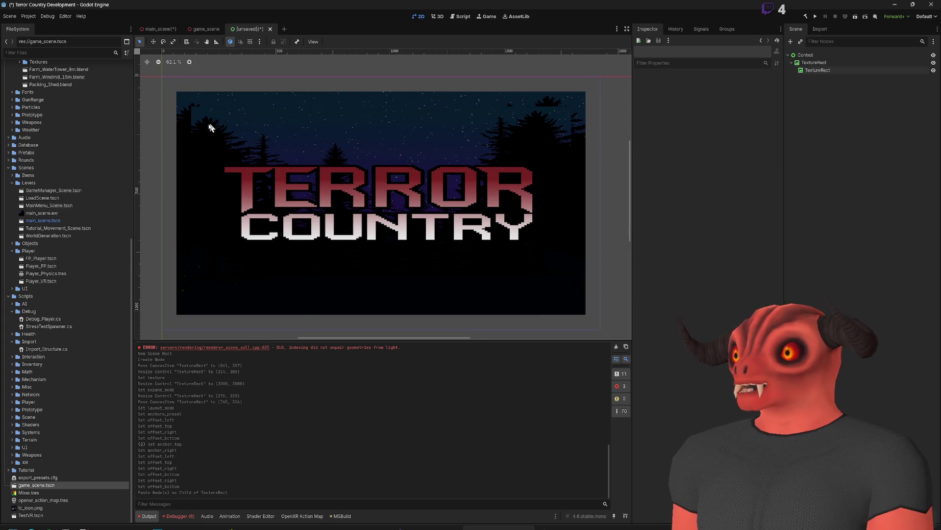
# Step: Set the pasted child's right anchor point to 0.5
pyautogui.click(818, 70)
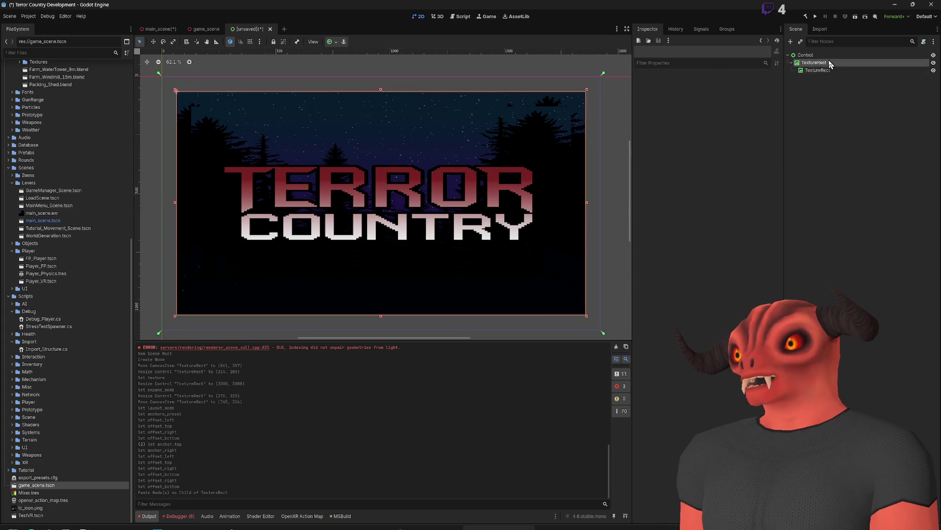
pyautogui.click(648, 165)
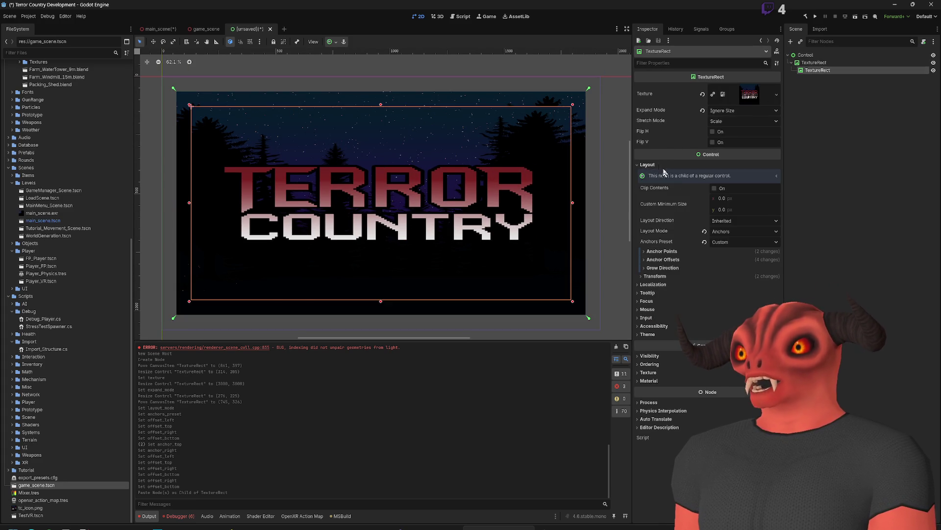
pyautogui.click(676, 252)
pyautogui.click(748, 282)
pyautogui.write('.5')
pyautogui.press('Return')
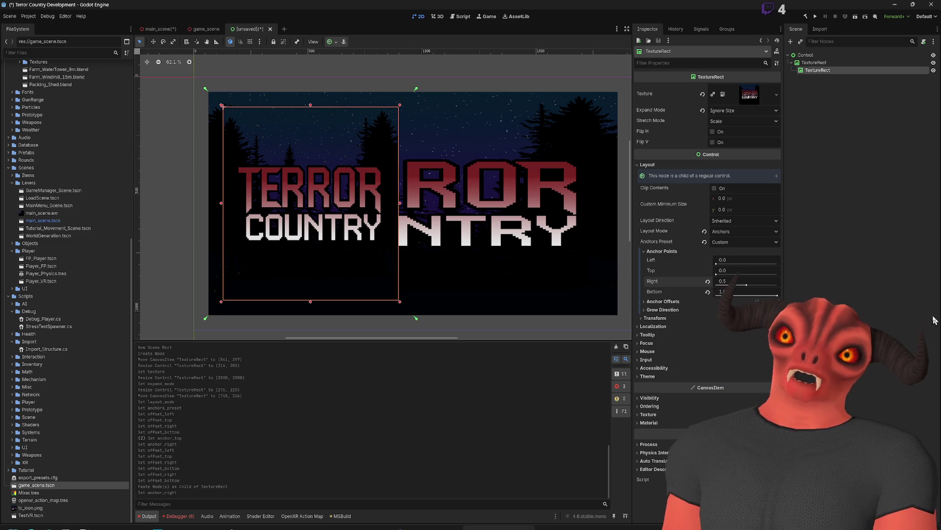
pyautogui.click(733, 231)
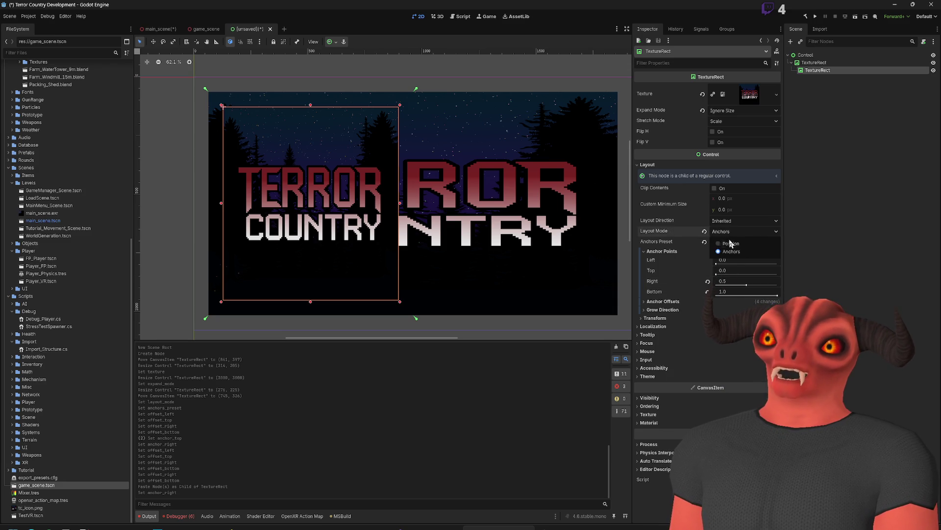
pyautogui.click(734, 232)
pyautogui.click(735, 242)
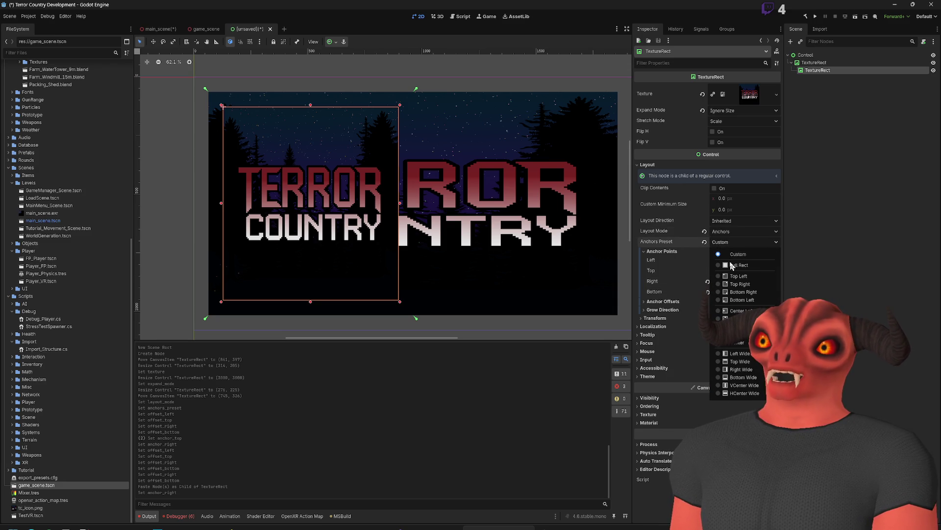
pyautogui.click(739, 265)
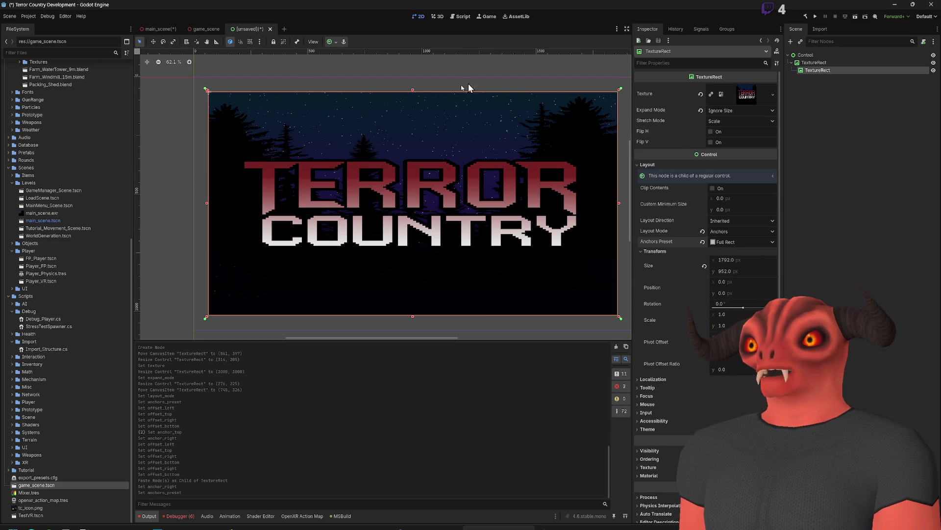
pyautogui.hotkey('ctrl', 'z')
pyautogui.click(742, 242)
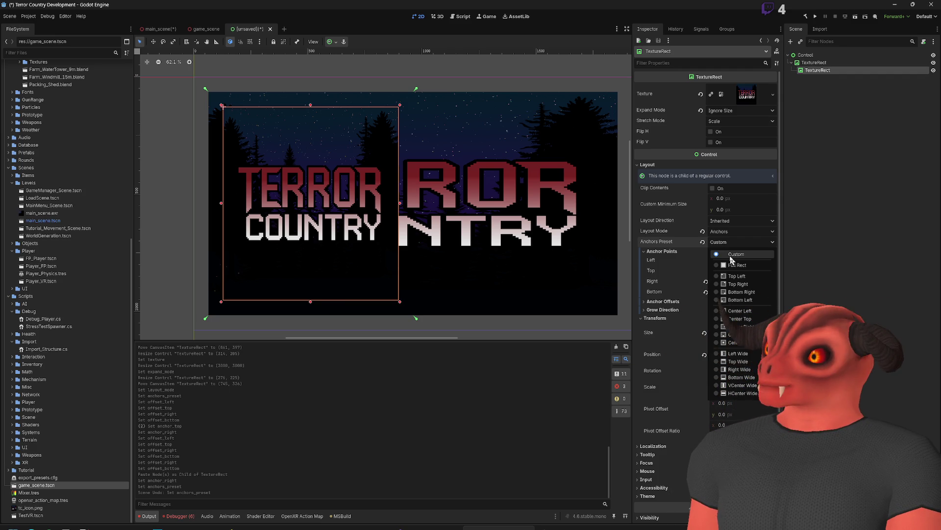
pyautogui.click(735, 249)
pyautogui.click(730, 237)
pyautogui.click(670, 250)
pyautogui.click(644, 251)
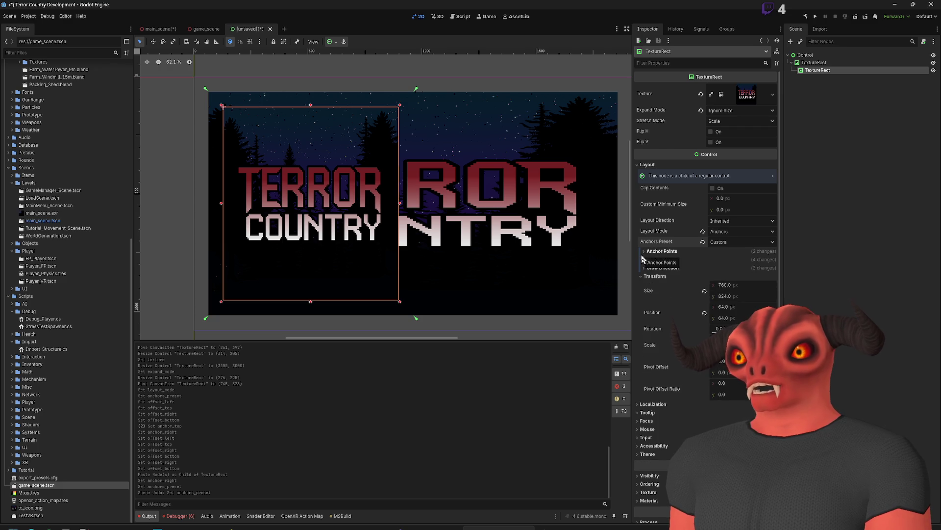
pyautogui.scroll(-2, 643, 259)
pyautogui.click(822, 148)
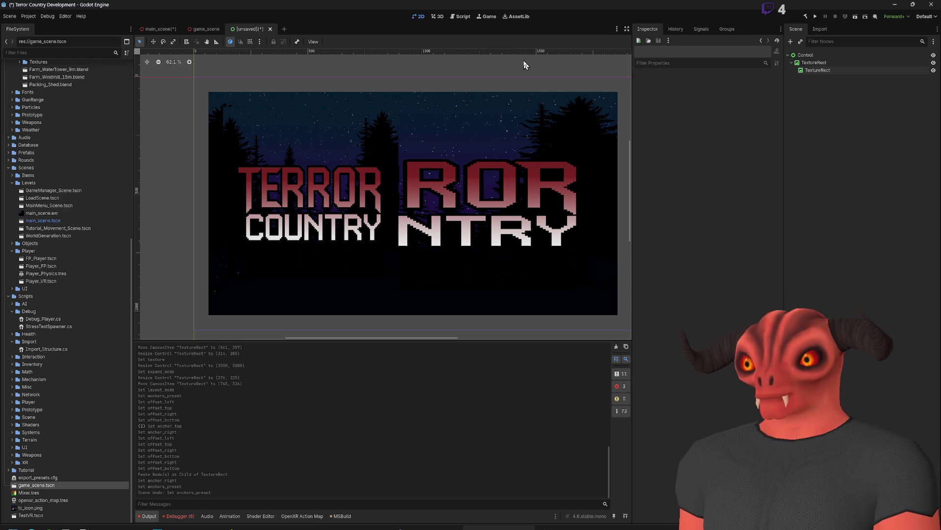
# Step: Delete the duplicate child TextureRect and add a Button node under Control
pyautogui.click(817, 70)
pyautogui.press('Delete')
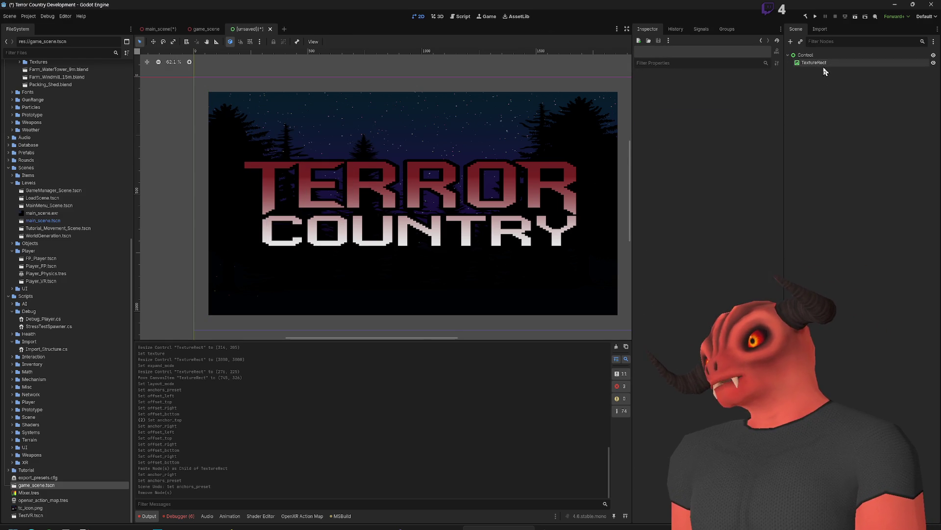
pyautogui.rightClick(823, 64)
pyautogui.press('Escape')
pyautogui.rightClick(822, 56)
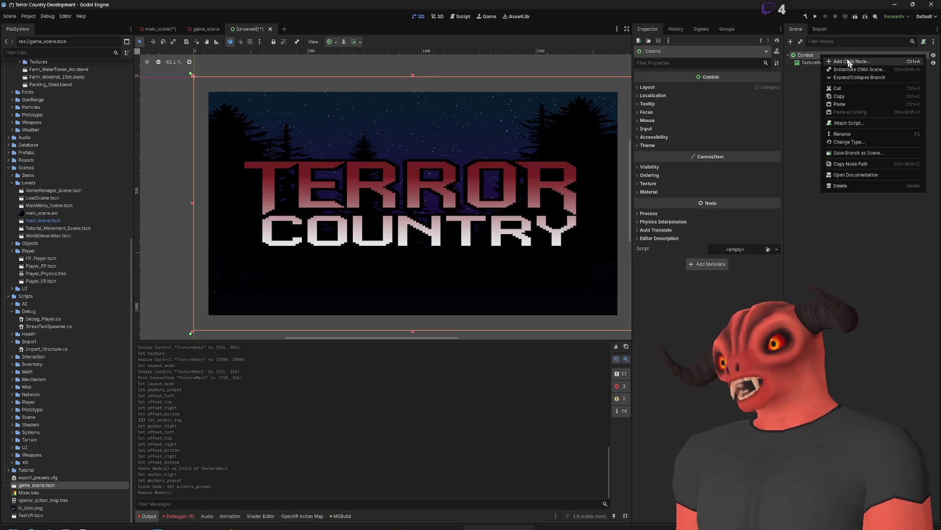
pyautogui.click(850, 62)
pyautogui.write('button')
pyautogui.press('Return')
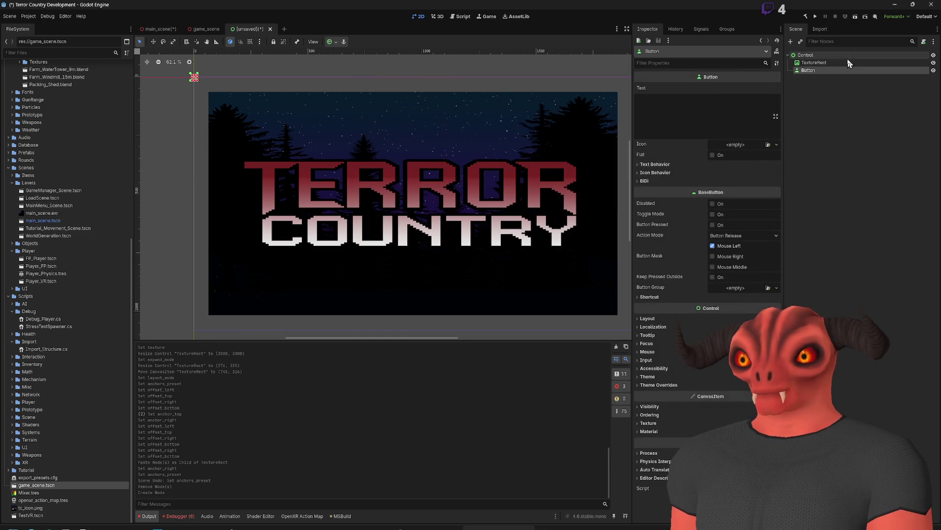
# Step: Resize the new button and move it below the TERROR COUNTRY title
pyautogui.moveTo(198, 87)
pyautogui.mouseDown()
pyautogui.moveTo(316, 126)
pyautogui.moveTo(304, 128)
pyautogui.mouseUp()
pyautogui.moveTo(230, 98)
pyautogui.mouseDown()
pyautogui.moveTo(416, 166)
pyautogui.moveTo(330, 160)
pyautogui.mouseUp()
pyautogui.scroll(5, 370, 191)
pyautogui.click(728, 113)
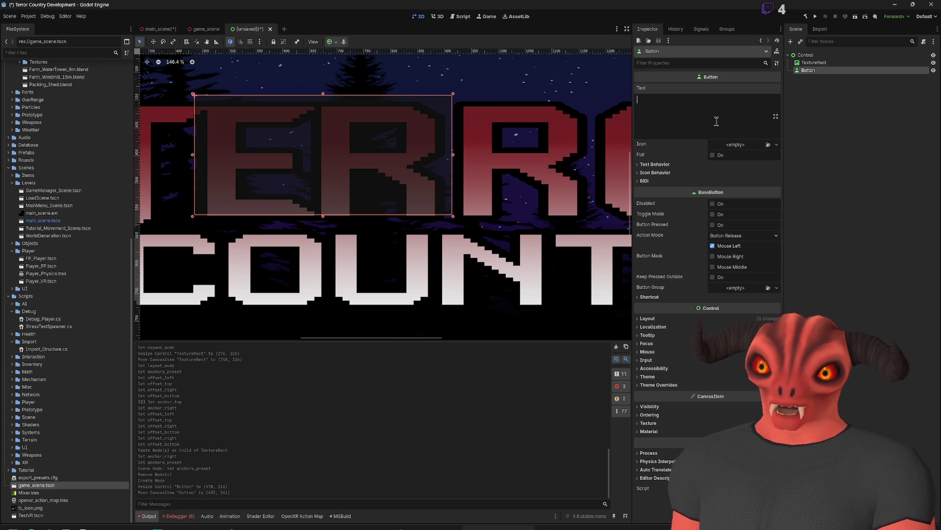
pyautogui.write('LABEL')
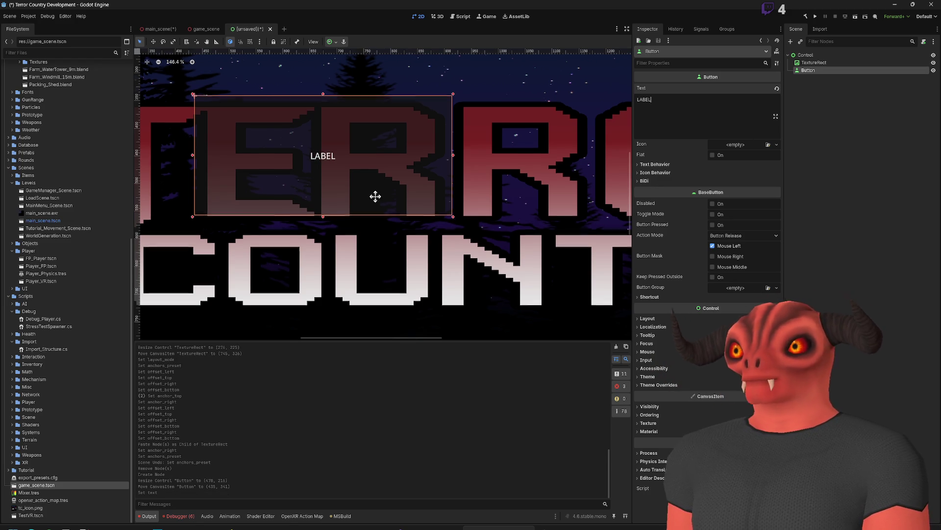
pyautogui.scroll(-2, 441, 201)
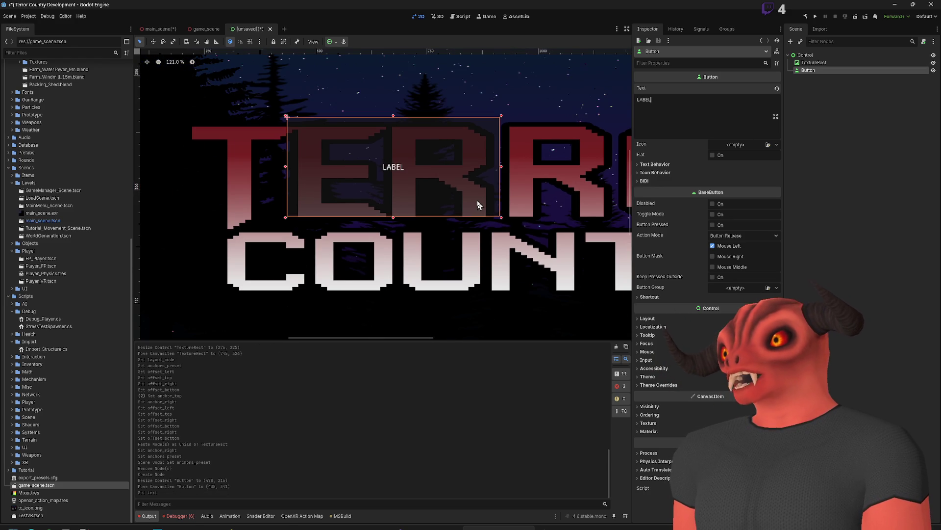
pyautogui.click(820, 69)
pyautogui.scroll(1, 419, 161)
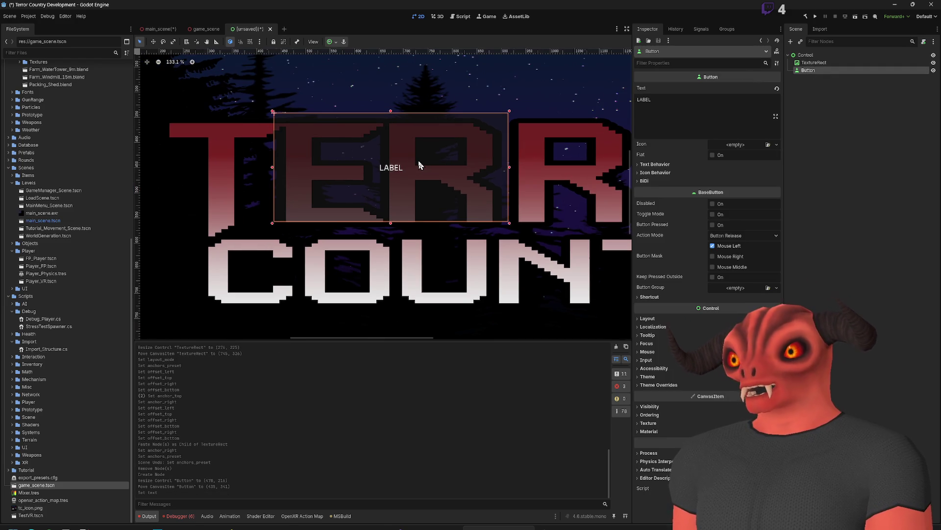
pyautogui.scroll(-9, 419, 165)
pyautogui.moveTo(352, 195)
pyautogui.mouseDown()
pyautogui.moveTo(347, 250)
pyautogui.moveTo(375, 251)
pyautogui.moveTo(342, 258)
pyautogui.mouseUp()
# Step: Change the button text to START GAME and nudge it into place
pyautogui.doubleClick(743, 99)
pyautogui.write('START GAME')
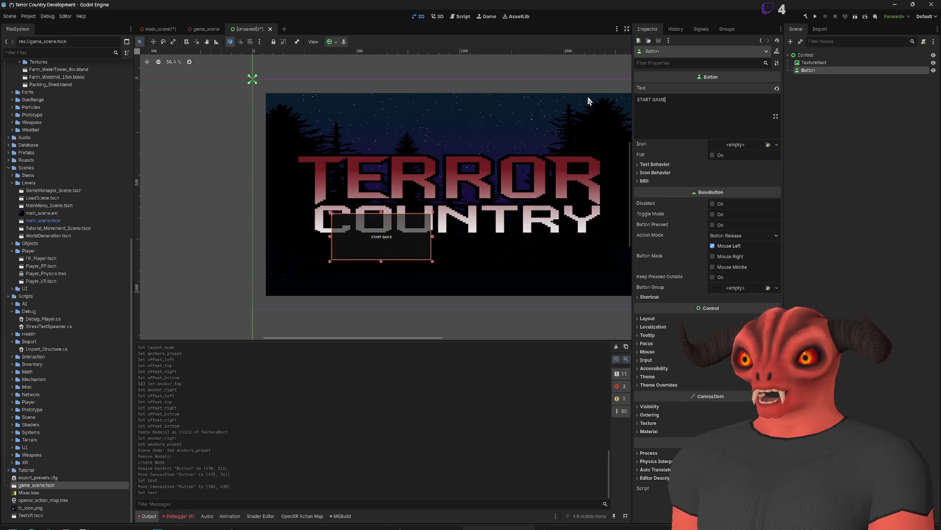
pyautogui.scroll(6, 394, 225)
pyautogui.moveTo(359, 248); pyautogui.dragTo(365, 254)
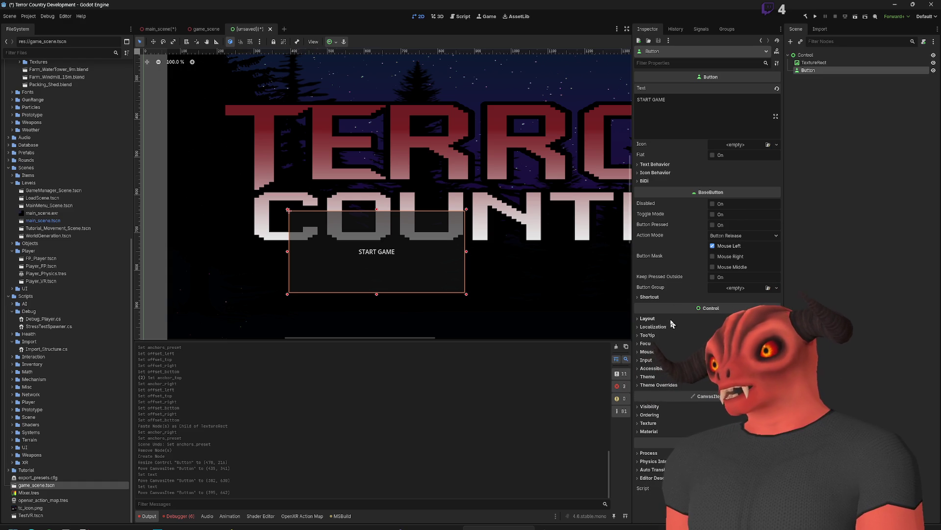
# Step: Load Button.tres into the button's Theme, comparing before and after with undo and redo
pyautogui.click(648, 376)
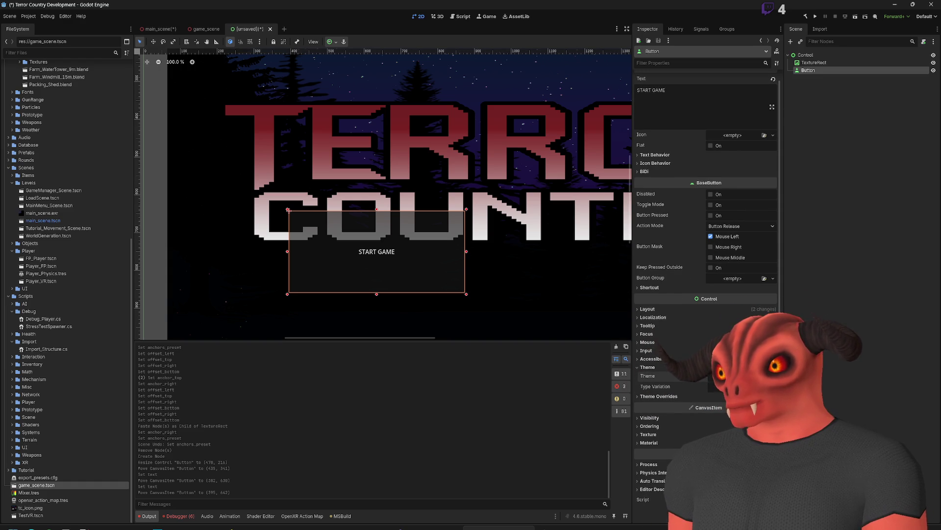
pyautogui.click(741, 376)
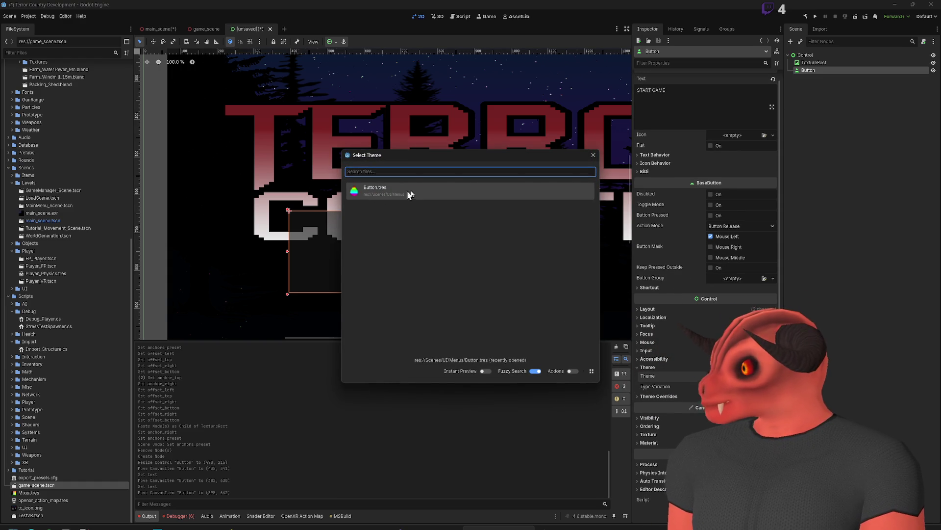
pyautogui.click(393, 191)
pyautogui.scroll(4, 453, 213)
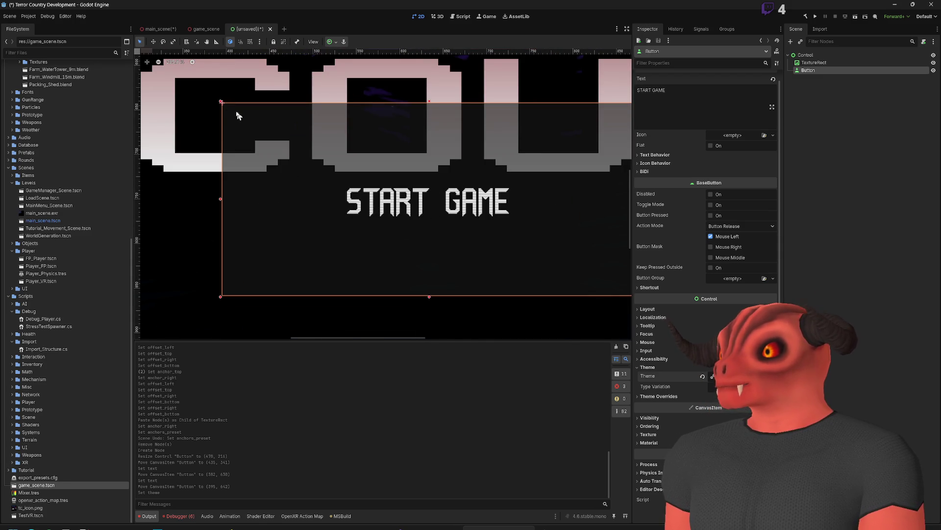
pyautogui.scroll(-2, 521, 269)
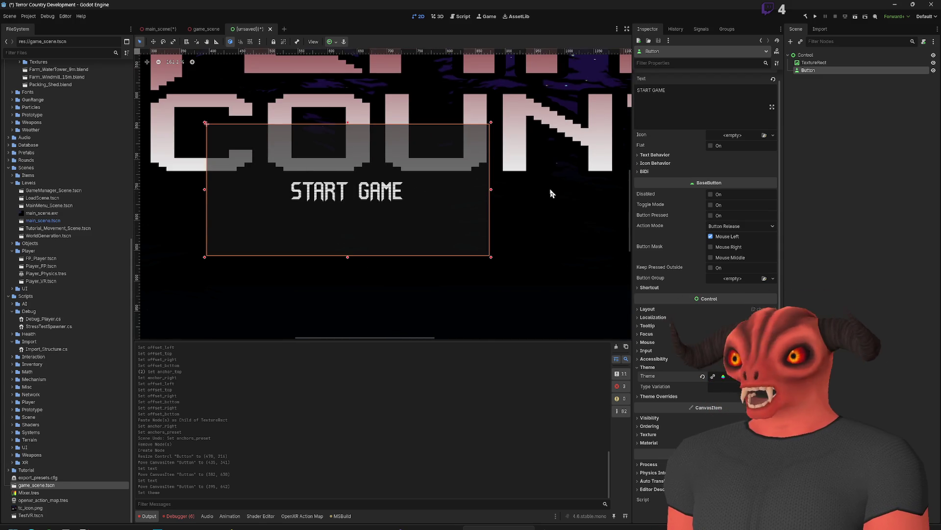
pyautogui.scroll(-6, 412, 198)
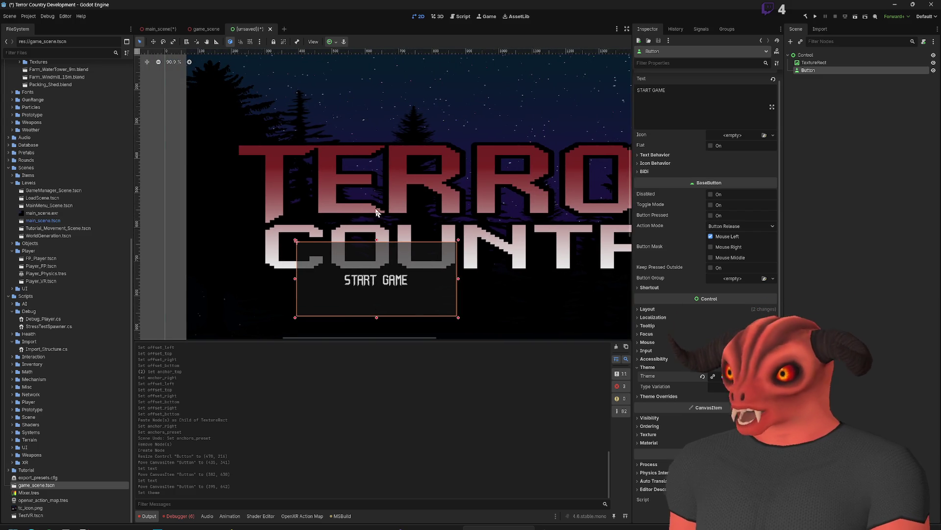
pyautogui.scroll(3, 338, 223)
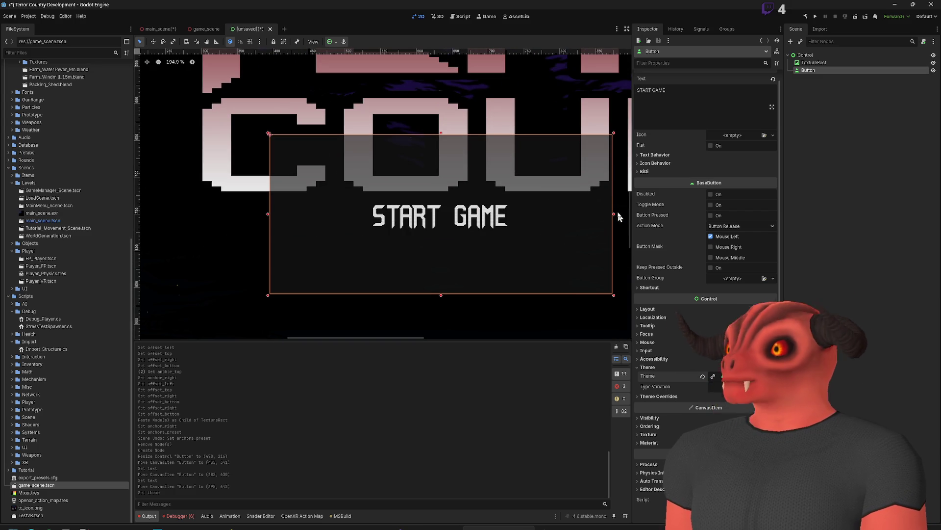
pyautogui.hotkey('ctrl', 'z')
pyautogui.hotkey('ctrl', 'shift', 'z')
pyautogui.hotkey('ctrl', 'z')
pyautogui.hotkey('ctrl', 'shift', 'z')
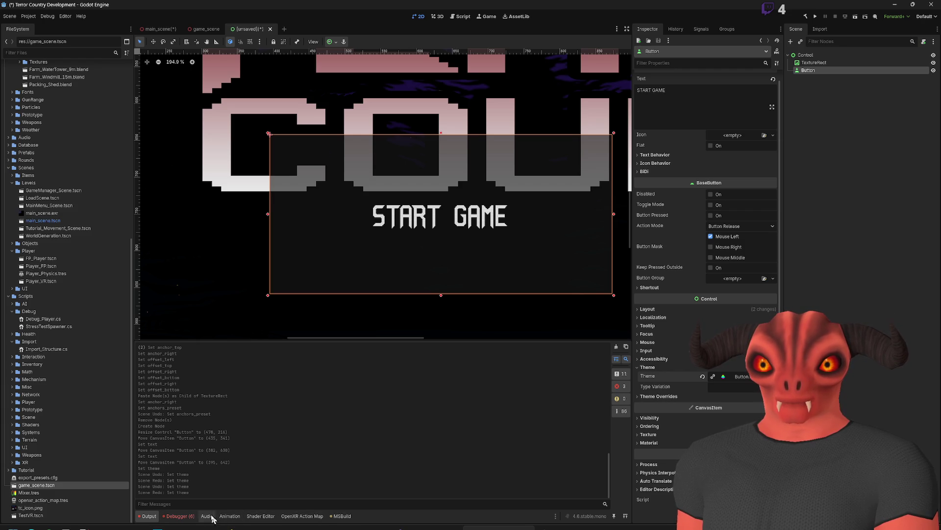
pyautogui.click(835, 63)
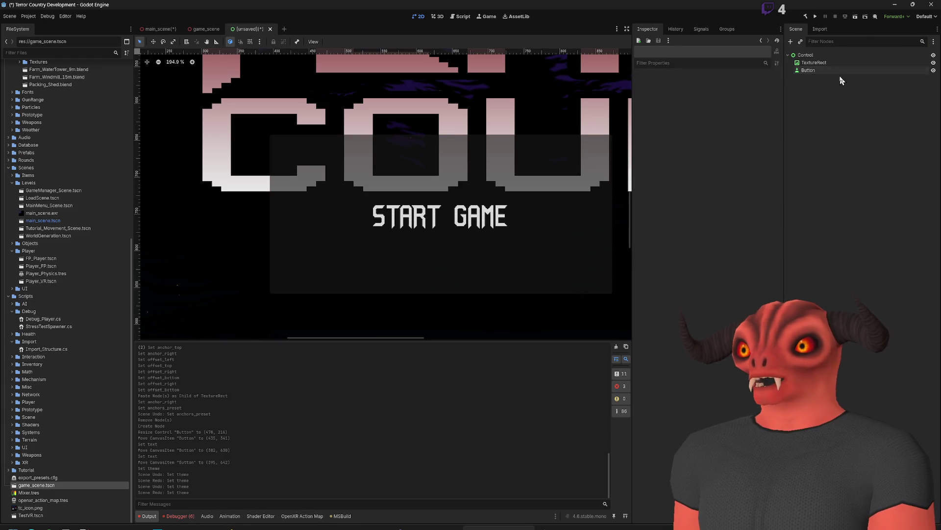
# Step: Open the START GAME button's Button.tres theme in the Theme editor and enlarge the panel
pyautogui.click(838, 70)
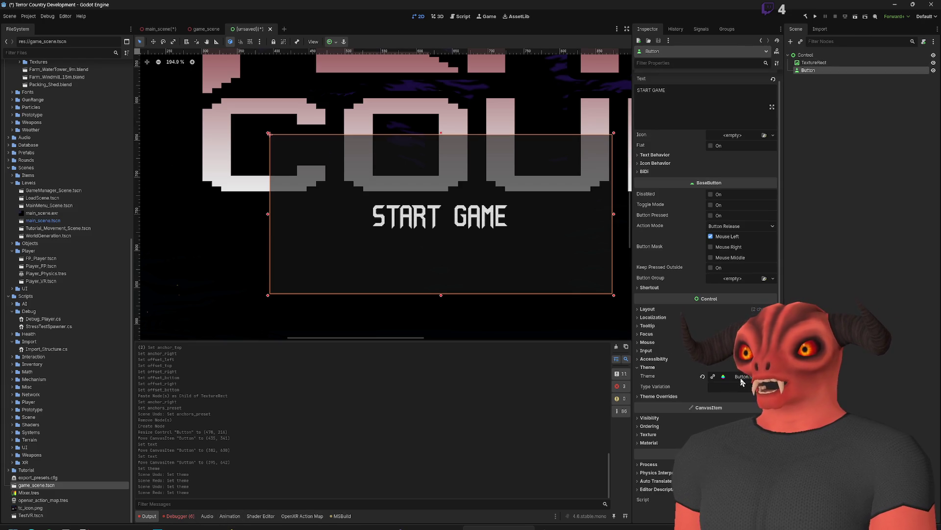
pyautogui.click(741, 377)
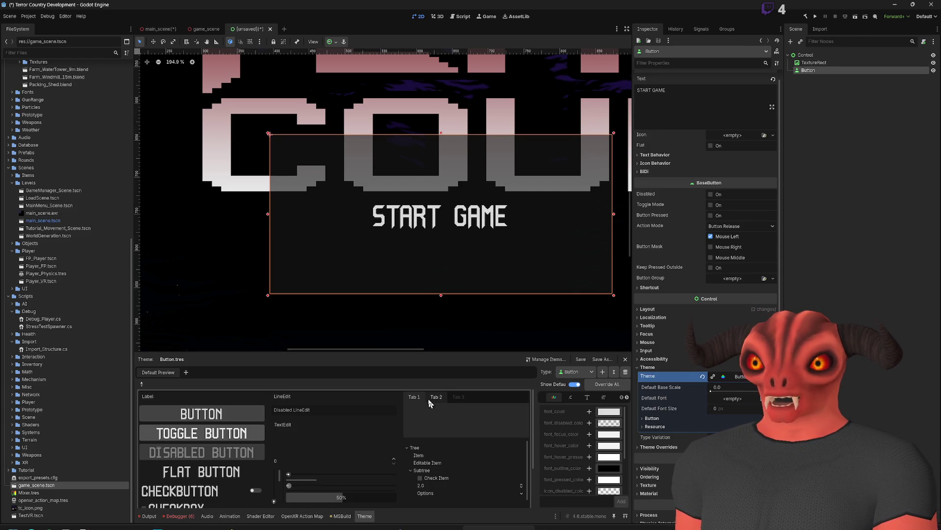
pyautogui.click(148, 516)
pyautogui.click(365, 516)
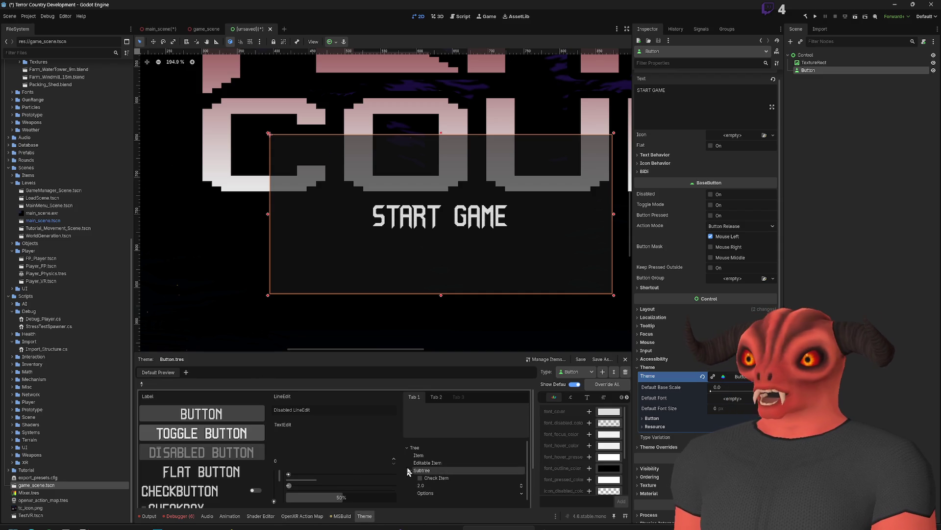
pyautogui.moveTo(427, 353); pyautogui.dragTo(427, 270)
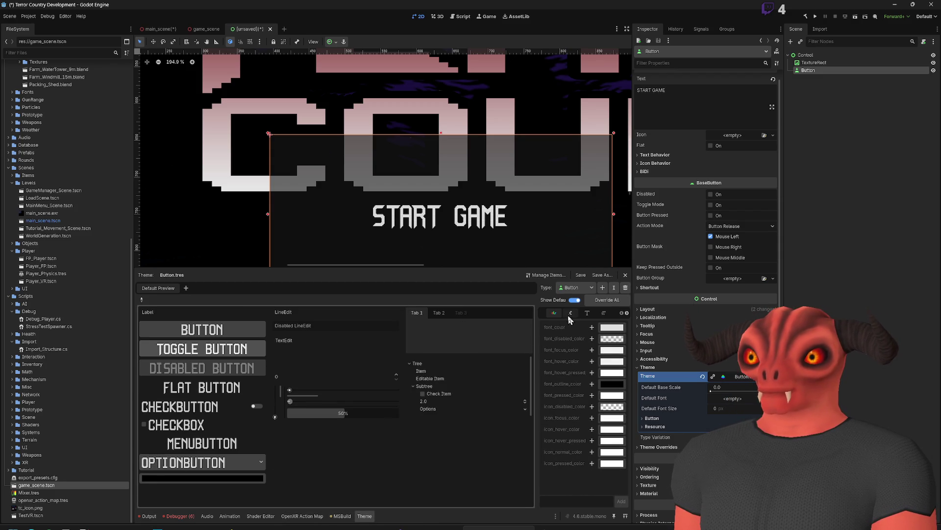
pyautogui.moveTo(534, 369); pyautogui.dragTo(504, 371)
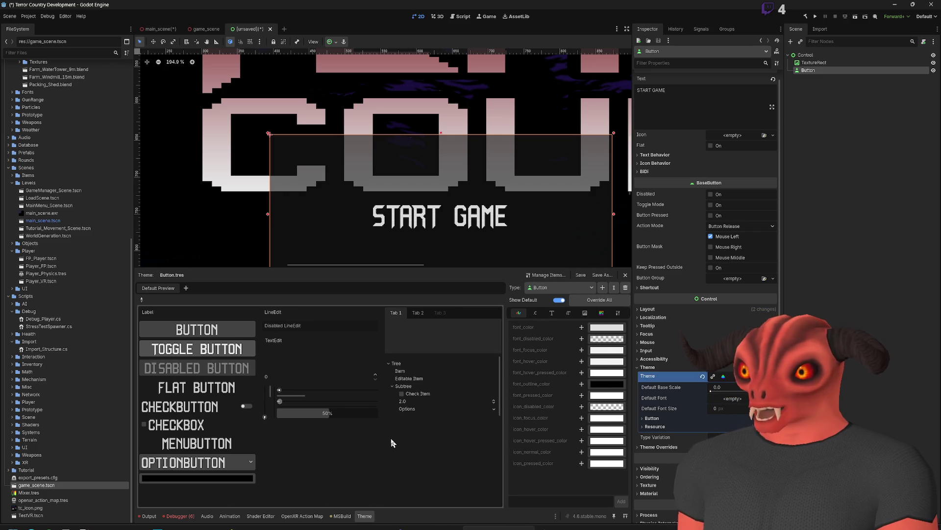
# Step: Choose the Button type and show its font size settings
pyautogui.click(545, 274)
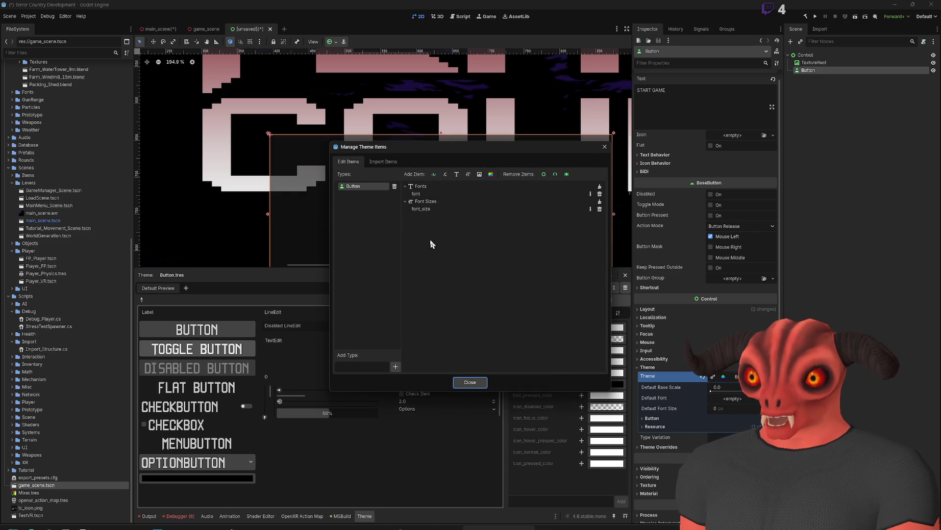
pyautogui.click(605, 147)
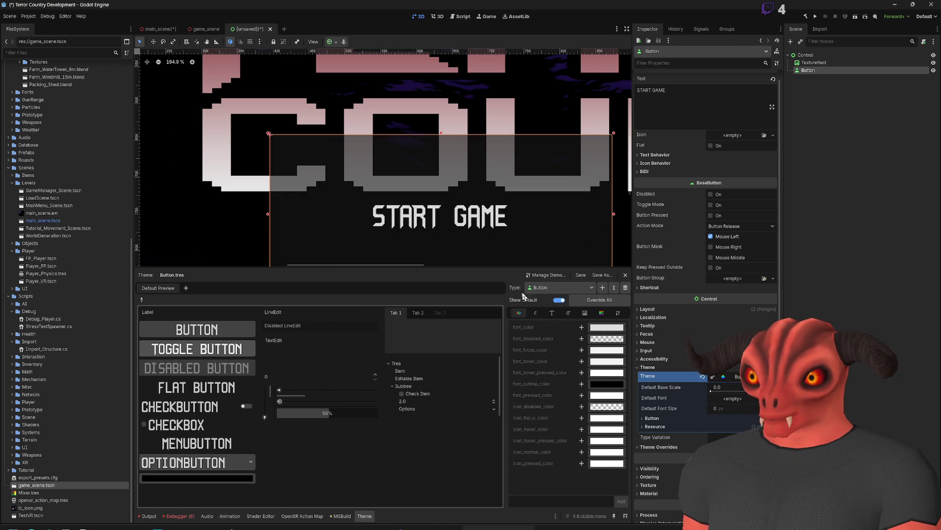
pyautogui.click(592, 288)
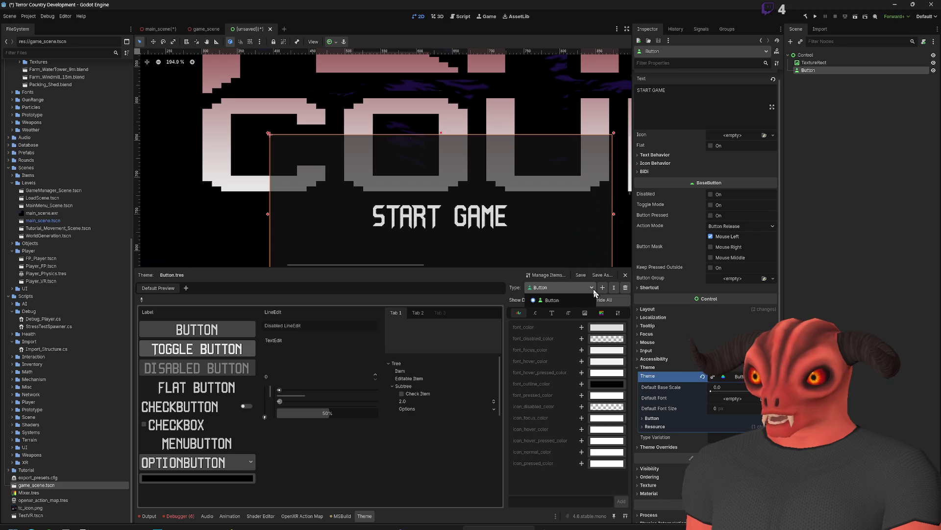
pyautogui.click(557, 302)
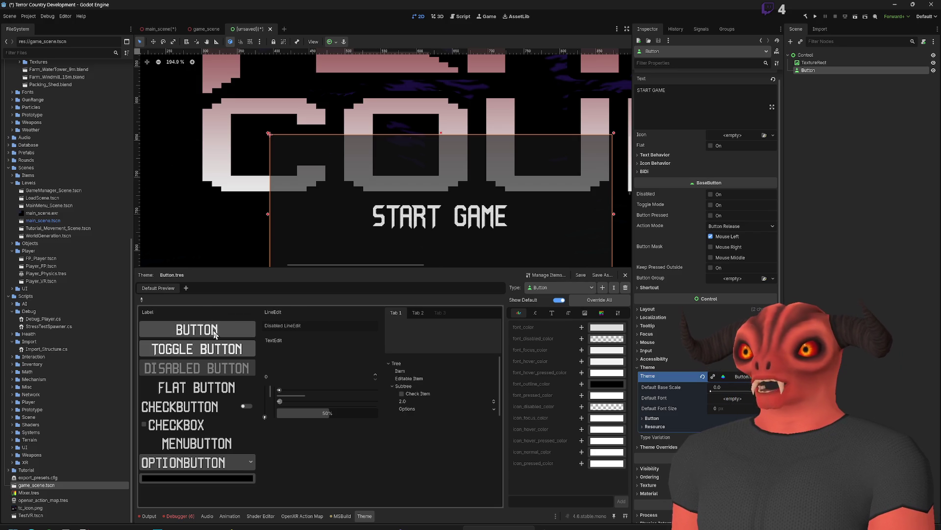
pyautogui.click(571, 315)
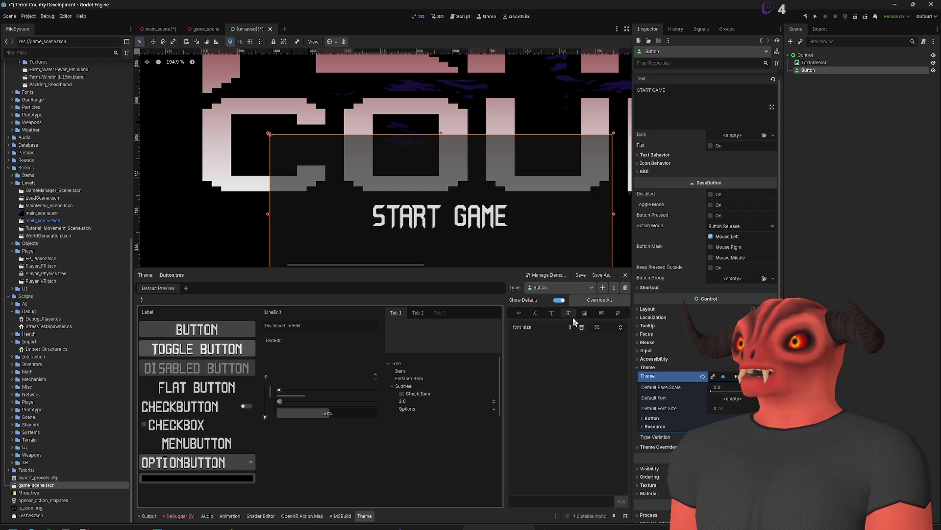
# Step: Show the Button.tres theme's font size entries, revealing Button font_size 32
pyautogui.click(553, 313)
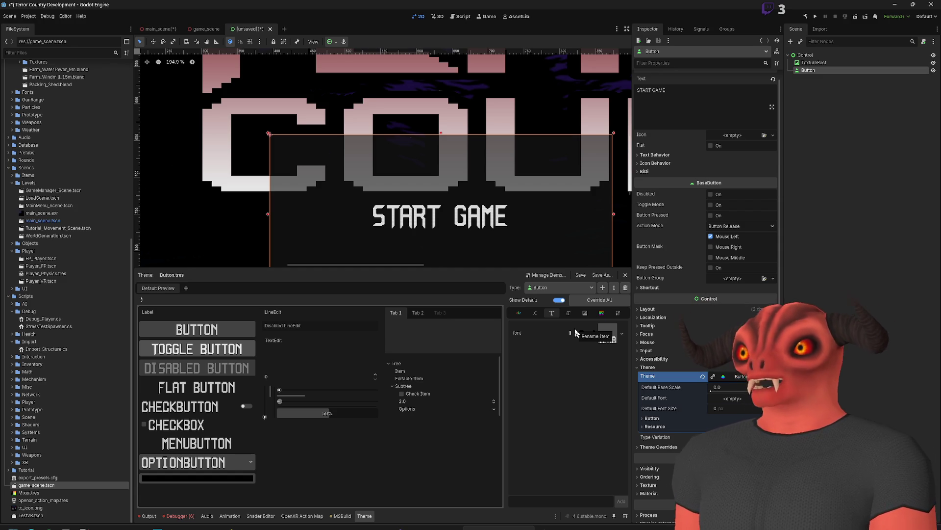
pyautogui.click(568, 313)
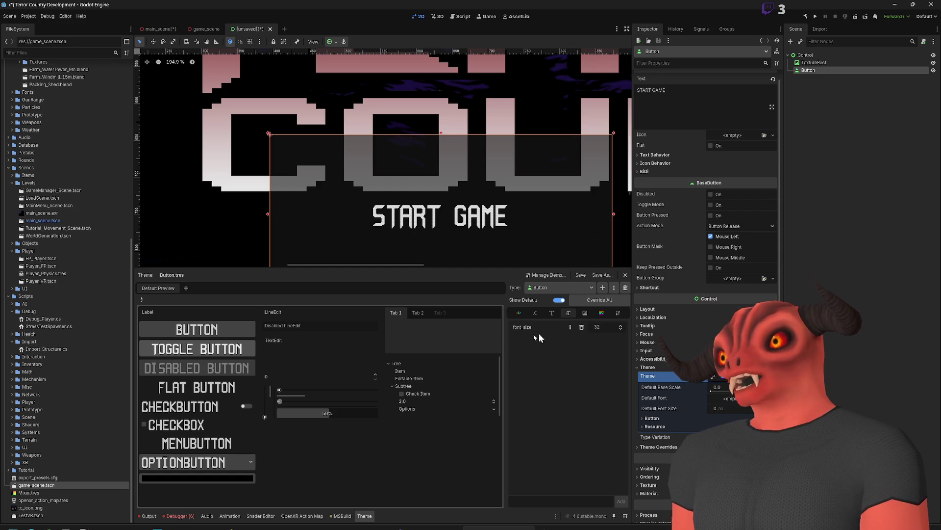
pyautogui.scroll(-3, 676, 325)
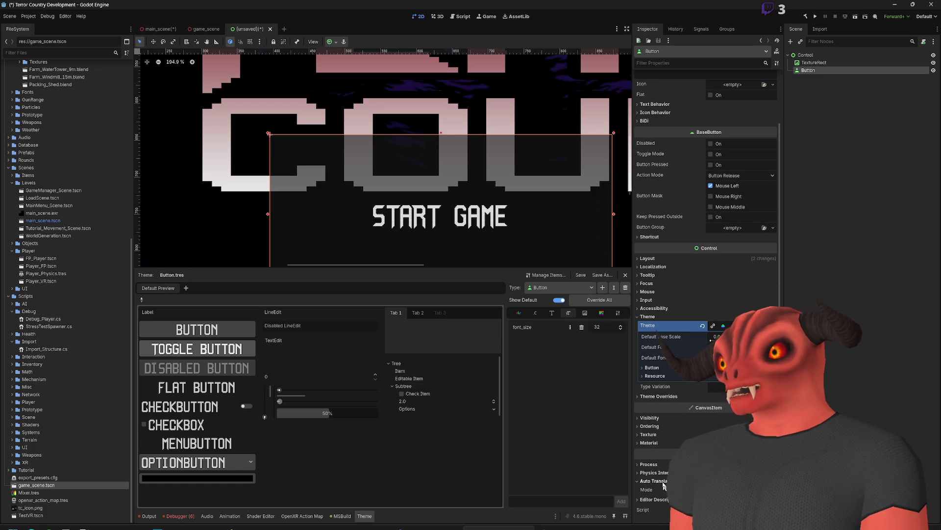
# Step: Collapse Theme, expand the Button's BiDi options and leave its language unset
pyautogui.scroll(3, 657, 372)
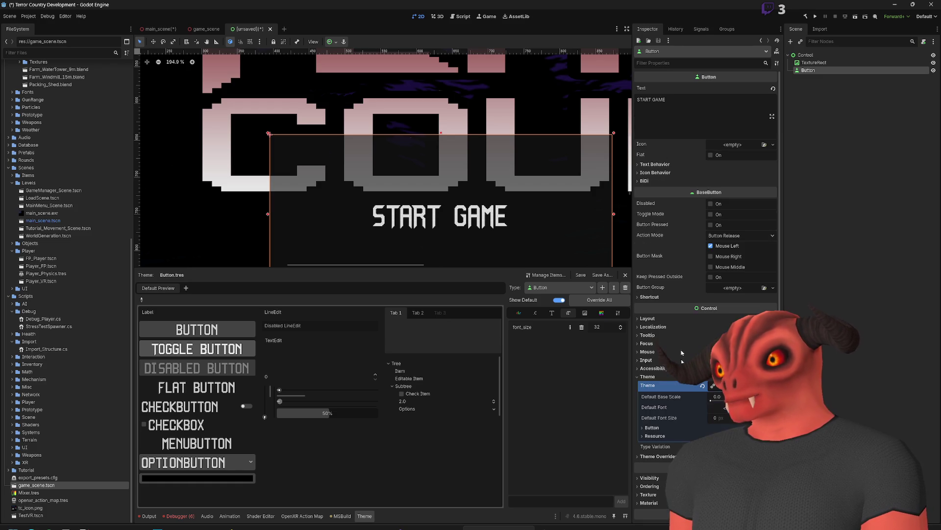
pyautogui.click(656, 377)
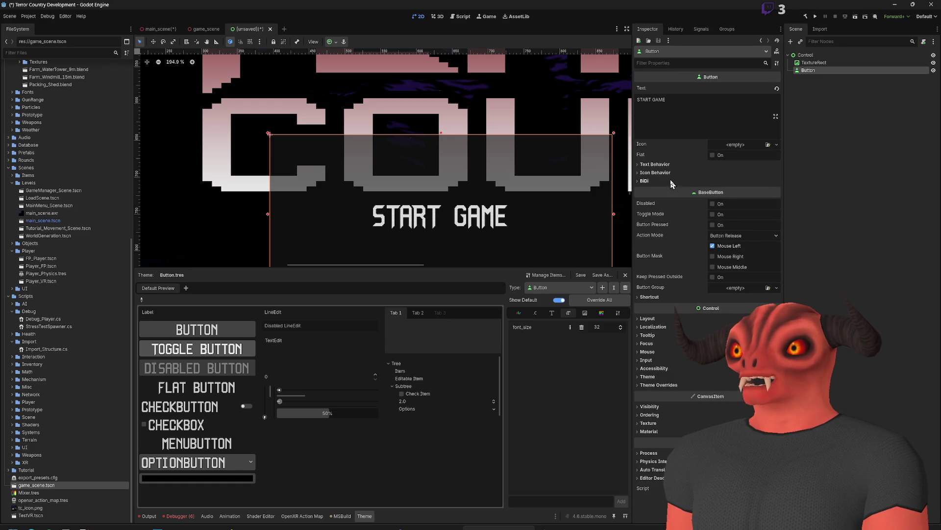
pyautogui.click(662, 165)
pyautogui.click(657, 164)
pyautogui.click(644, 181)
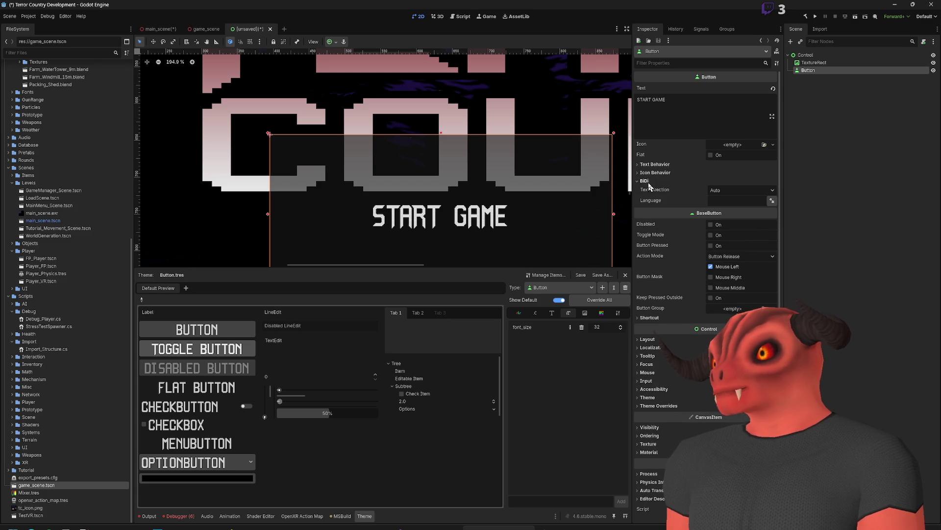
pyautogui.click(771, 201)
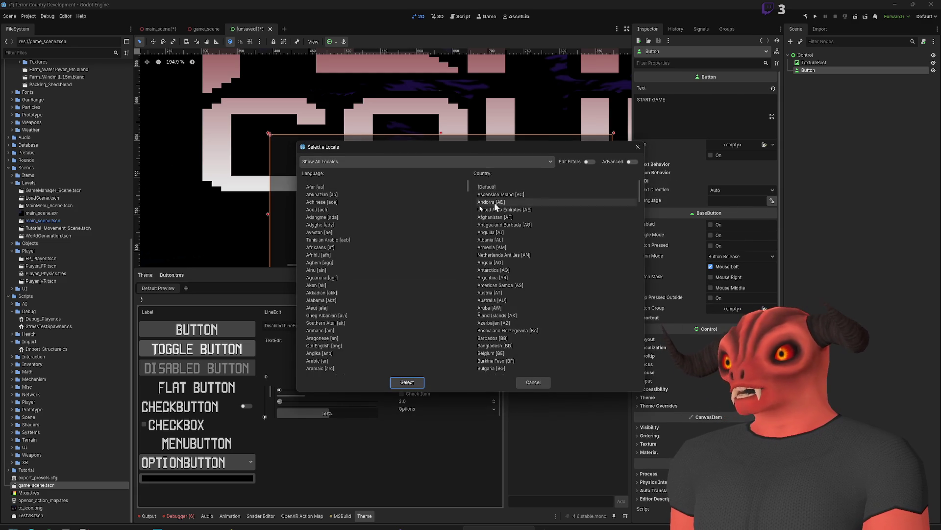
pyautogui.click(638, 147)
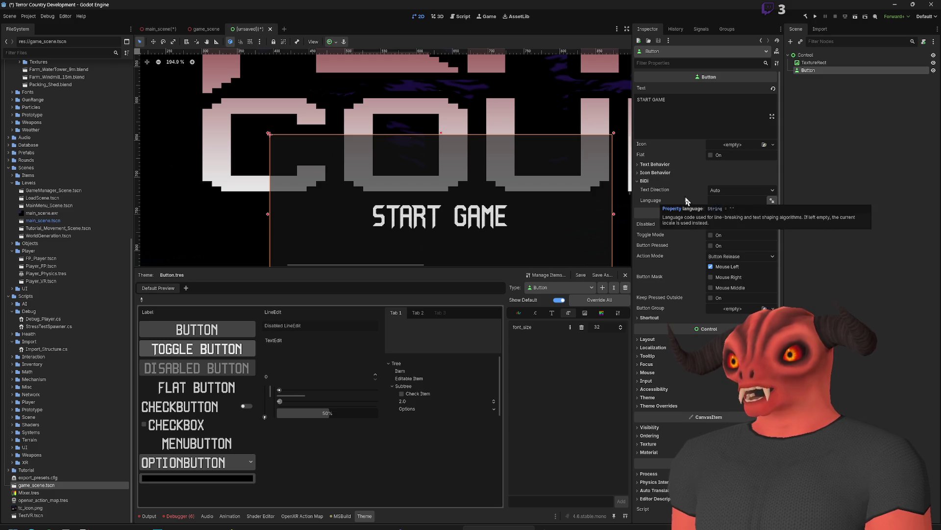
# Step: Keep the Button's text direction on Auto and deselect it to clear the Inspector
pyautogui.click(727, 191)
pyautogui.click(727, 192)
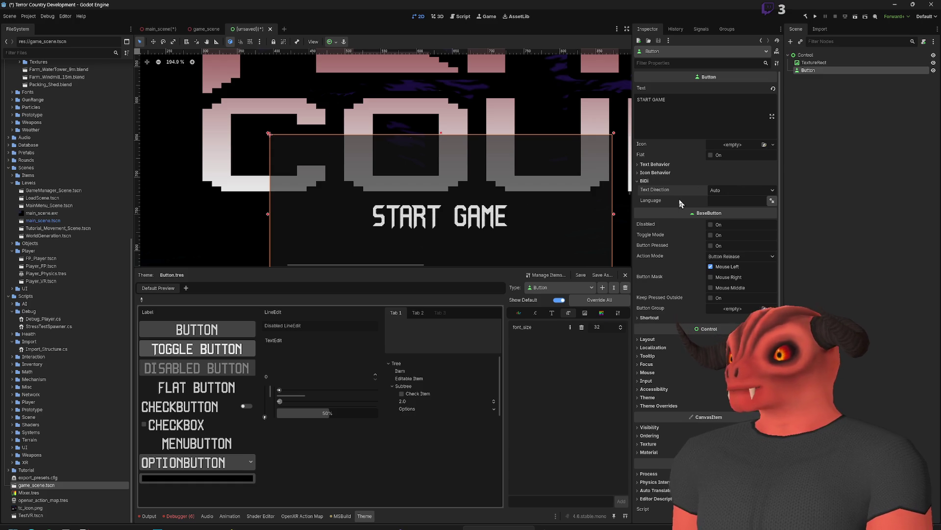
pyautogui.moveTo(680, 210)
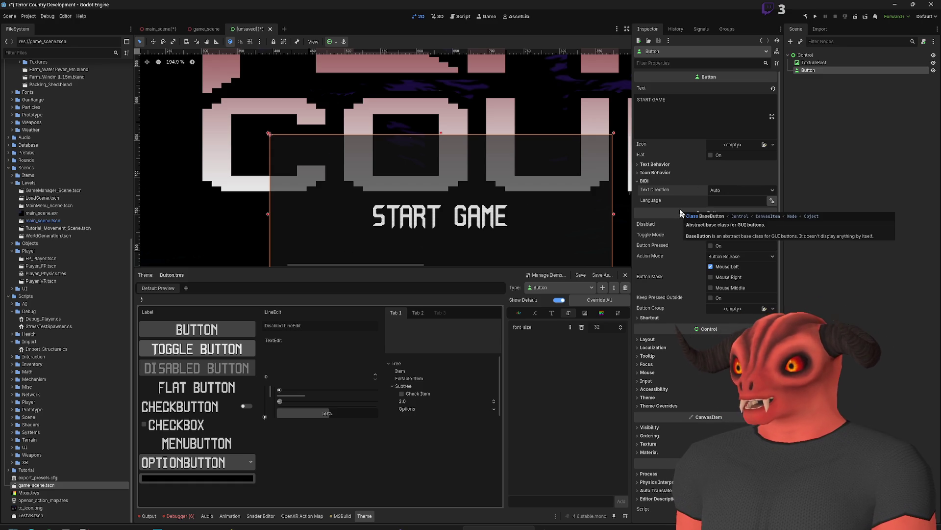
pyautogui.click(790, 179)
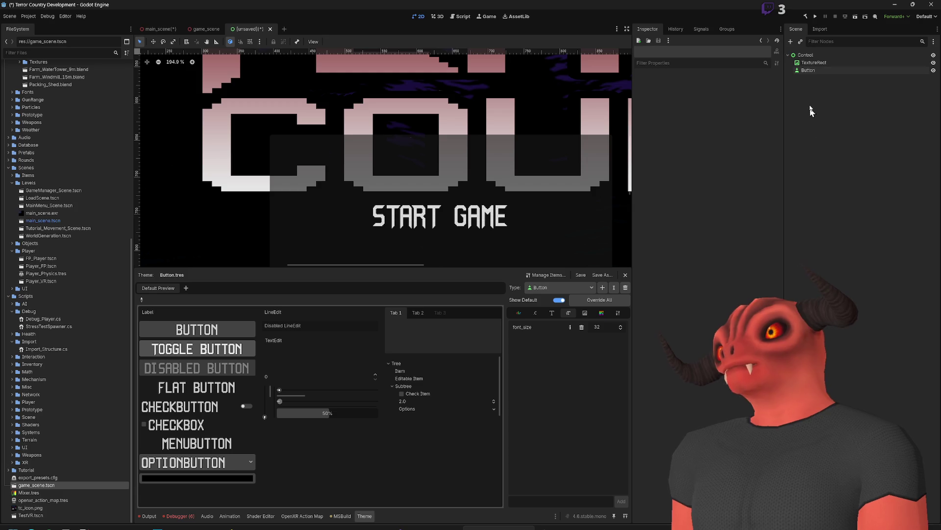
# Step: Discard the unsaved menu scene and orbit game_scene's view around the capsule and floor
pyautogui.click(270, 29)
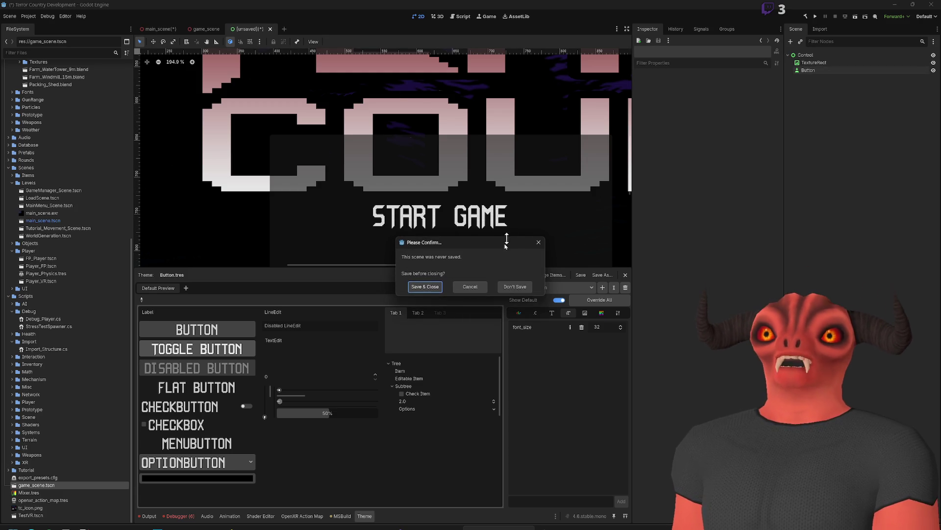
pyautogui.click(505, 286)
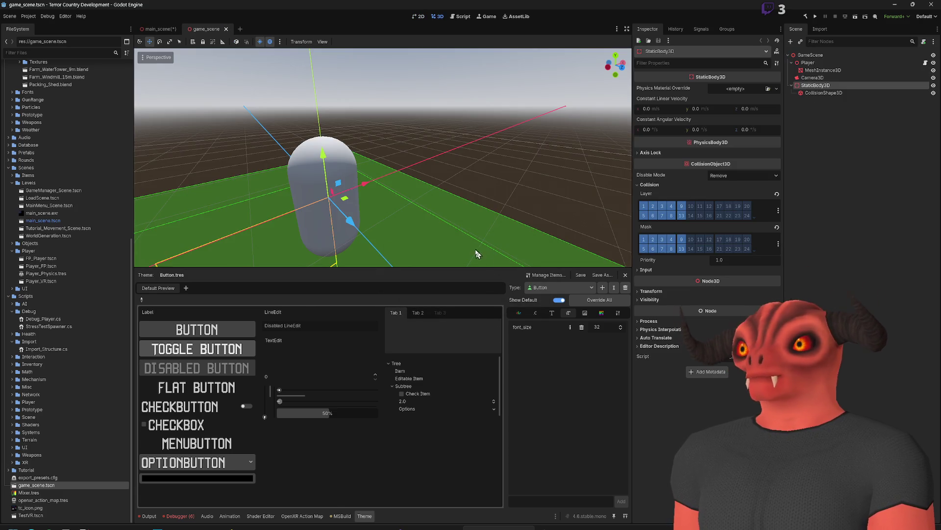
pyautogui.moveTo(317, 40)
pyautogui.mouseDown()
pyautogui.moveTo(343, 122)
pyautogui.moveTo(308, 122)
pyautogui.moveTo(522, 143)
pyautogui.mouseUp()
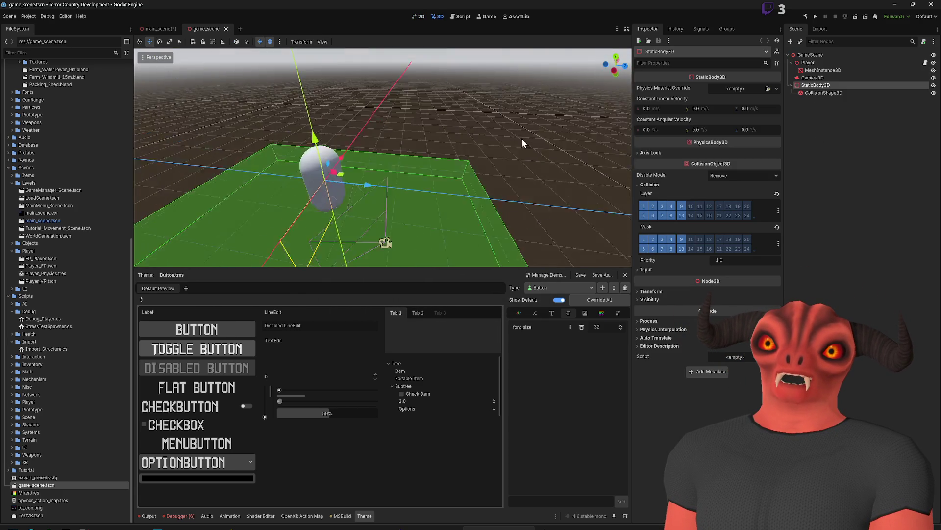
pyautogui.rightClick(120, 130)
pyautogui.click(219, 104)
pyautogui.moveTo(258, 104); pyautogui.dragTo(506, 50)
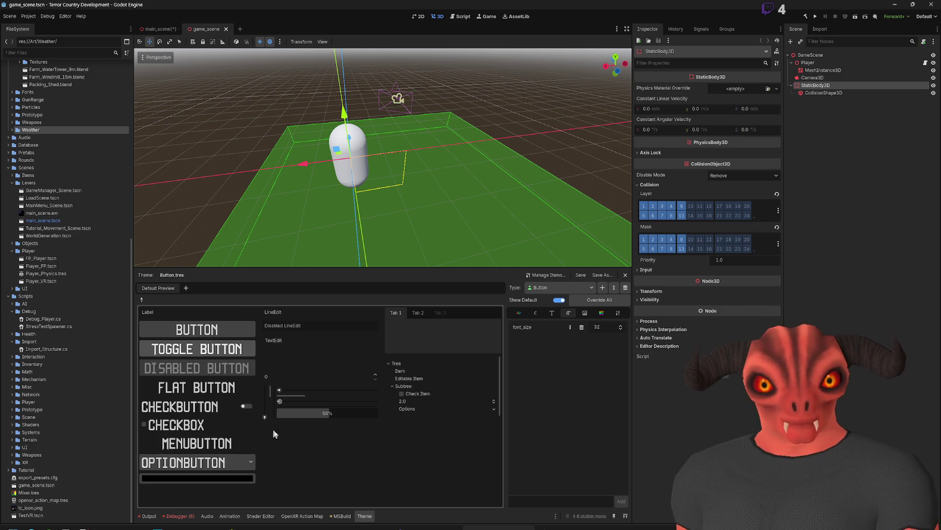
# Step: Bring up TerrainShader in the Shader Editor and centre its graph nodes
pyautogui.click(257, 513)
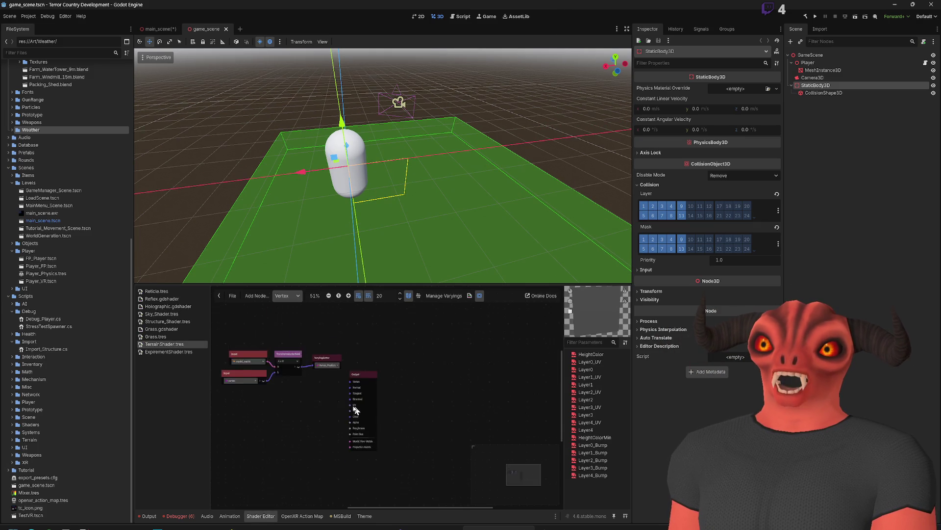
pyautogui.moveTo(439, 380)
pyautogui.mouseDown()
pyautogui.moveTo(344, 377)
pyautogui.moveTo(385, 315)
pyautogui.moveTo(412, 312)
pyautogui.moveTo(384, 378)
pyautogui.mouseUp()
pyautogui.scroll(1, 384, 377)
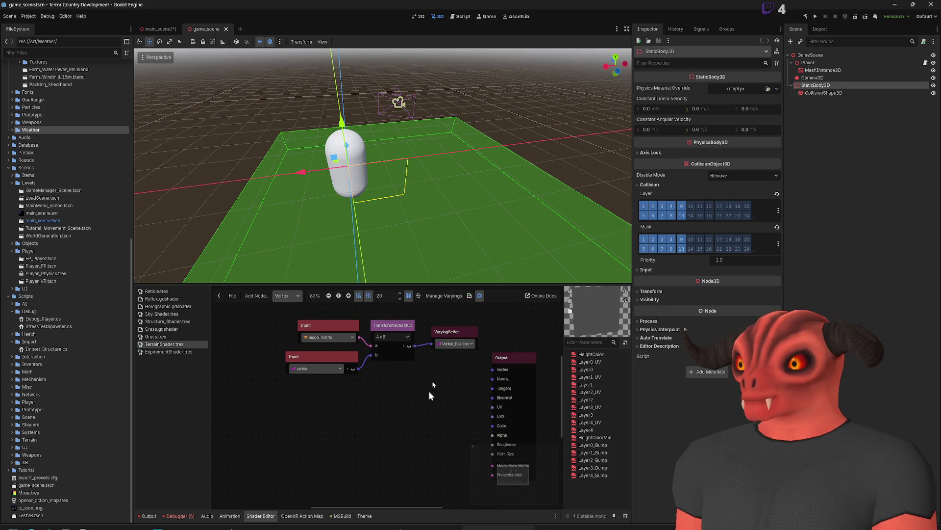
pyautogui.moveTo(436, 351); pyautogui.dragTo(400, 363)
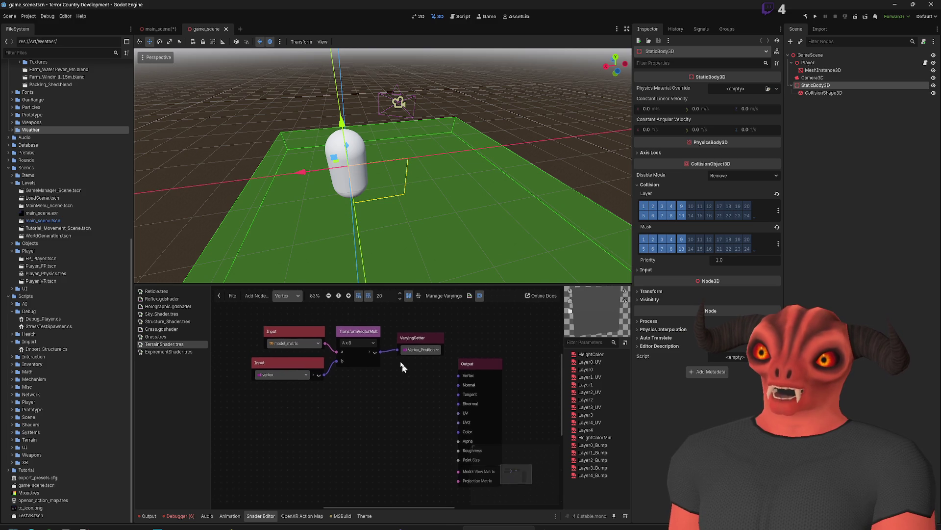
# Step: Switch the visual shader graph to the Fragment stage and pan to see its nodes
pyautogui.click(257, 295)
pyautogui.click(285, 301)
pyautogui.click(287, 295)
pyautogui.click(283, 316)
pyautogui.scroll(-5, 364, 357)
pyautogui.scroll(4, 305, 405)
pyautogui.moveTo(305, 405)
pyautogui.mouseDown()
pyautogui.moveTo(355, 396)
pyautogui.moveTo(379, 376)
pyautogui.mouseUp()
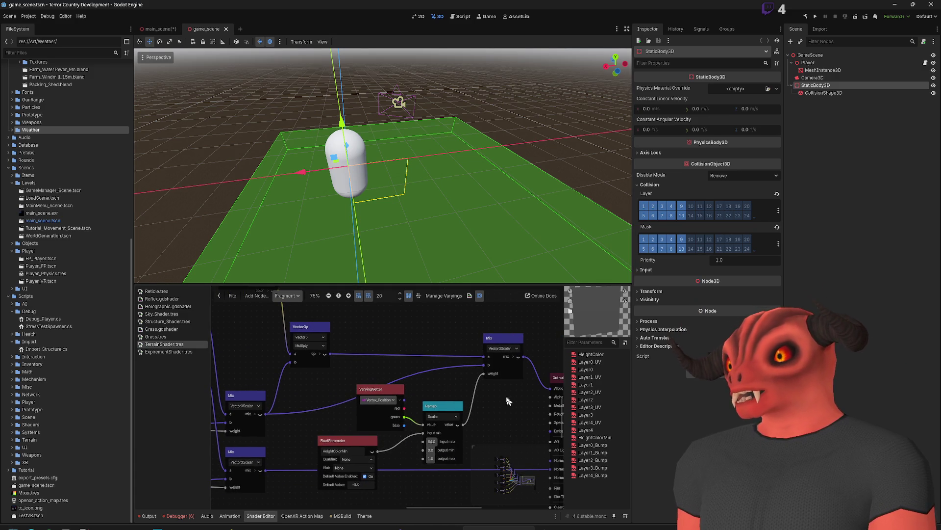
pyautogui.scroll(3, 491, 422)
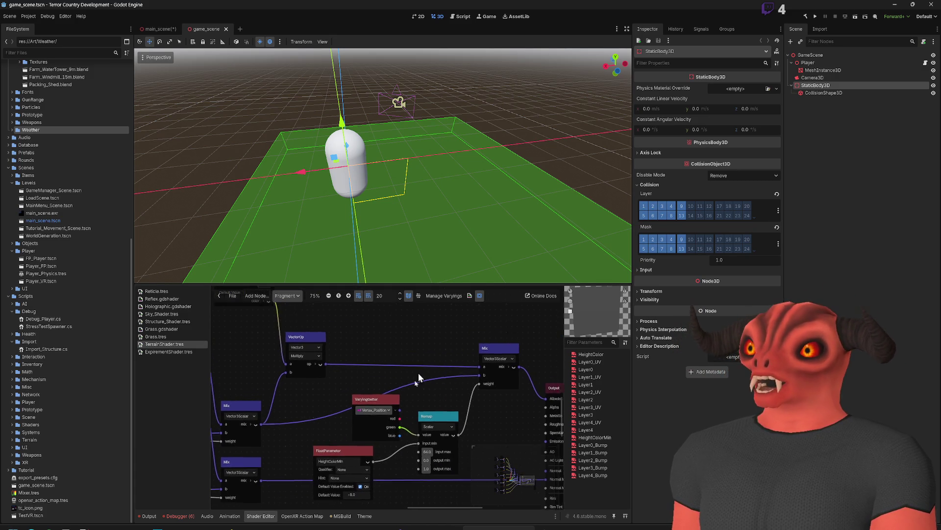
# Step: Add a Mix node and move the VaryingGetter node up and left
pyautogui.rightClick(397, 337)
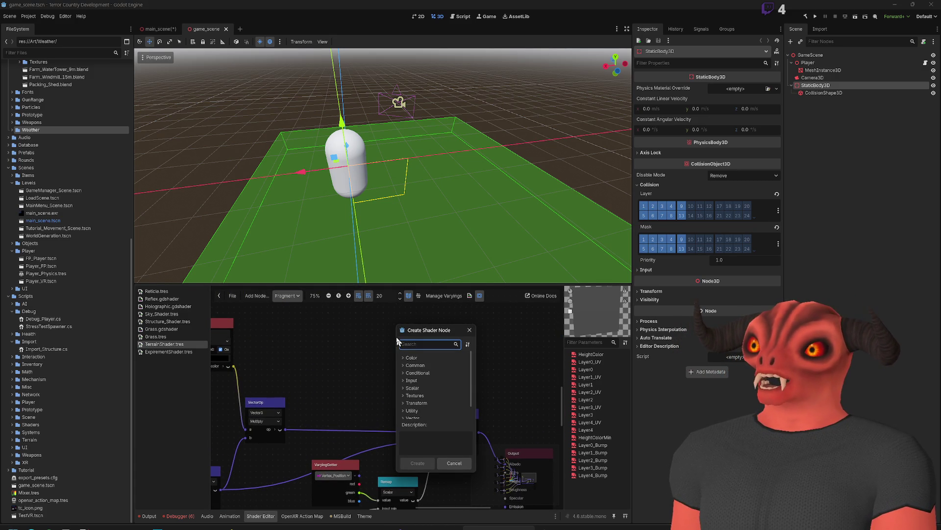
pyautogui.write('mix')
pyautogui.press('Return')
pyautogui.scroll(2, 434, 362)
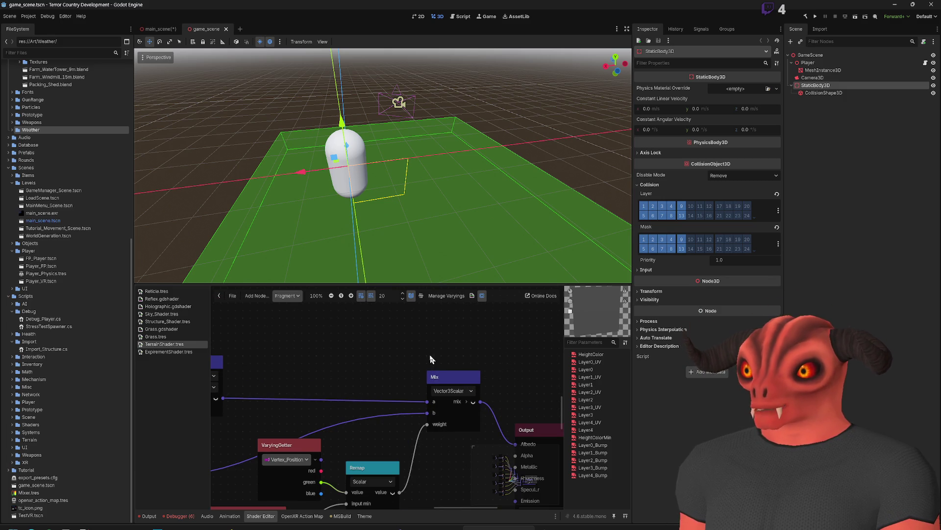
pyautogui.moveTo(371, 381)
pyautogui.mouseDown()
pyautogui.moveTo(340, 329)
pyautogui.moveTo(443, 340)
pyautogui.mouseUp()
pyautogui.scroll(2, 281, 307)
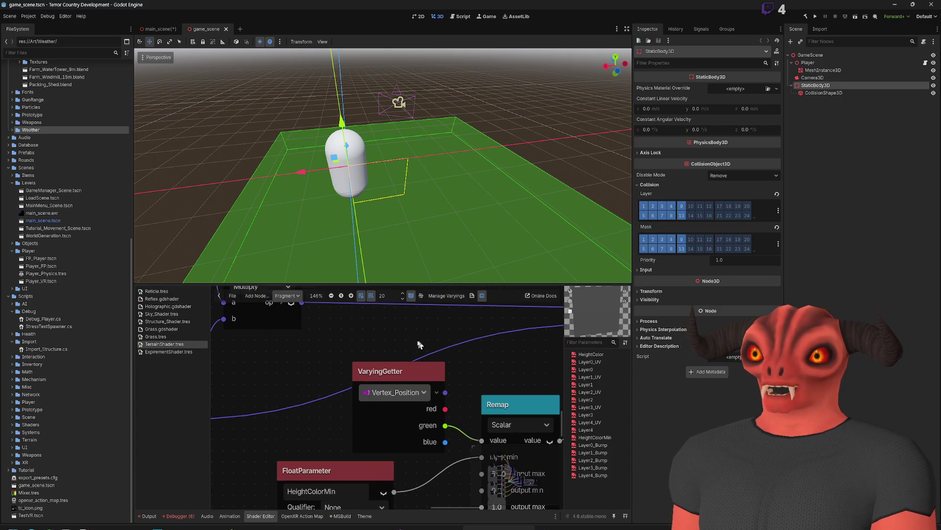
pyautogui.moveTo(394, 381); pyautogui.dragTo(373, 370)
pyautogui.click(287, 303)
pyautogui.click(290, 295)
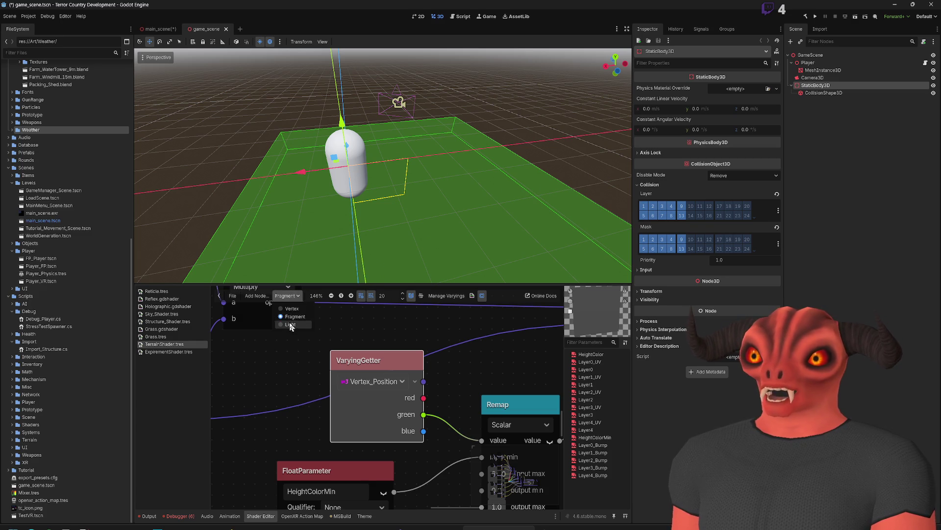
pyautogui.click(291, 309)
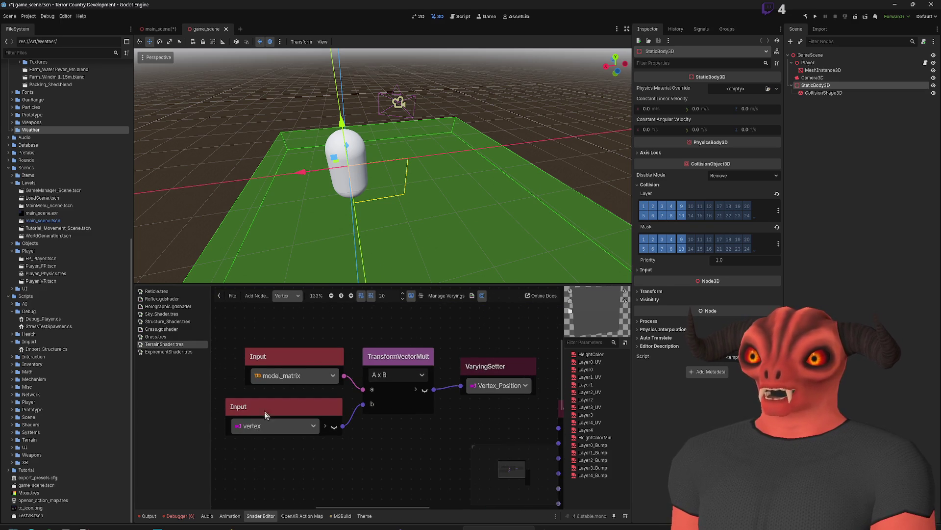
pyautogui.scroll(2, 412, 373)
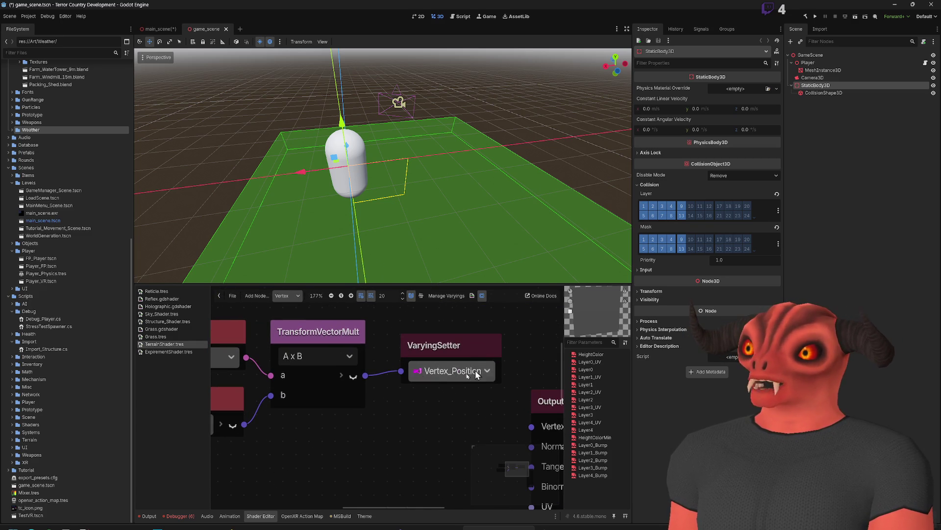
pyautogui.click(288, 296)
pyautogui.click(296, 318)
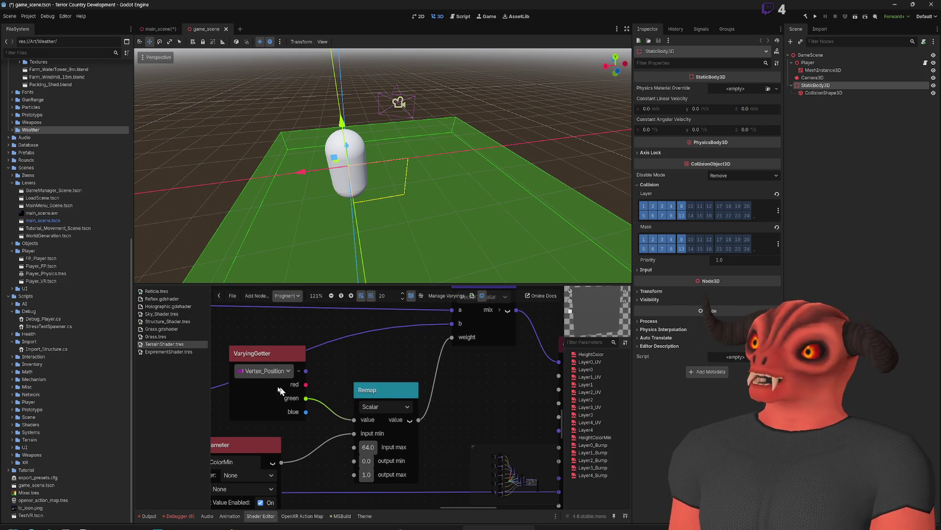
pyautogui.scroll(3, 327, 388)
pyautogui.hscroll(4, 327, 389)
pyautogui.moveTo(328, 388); pyautogui.dragTo(457, 397)
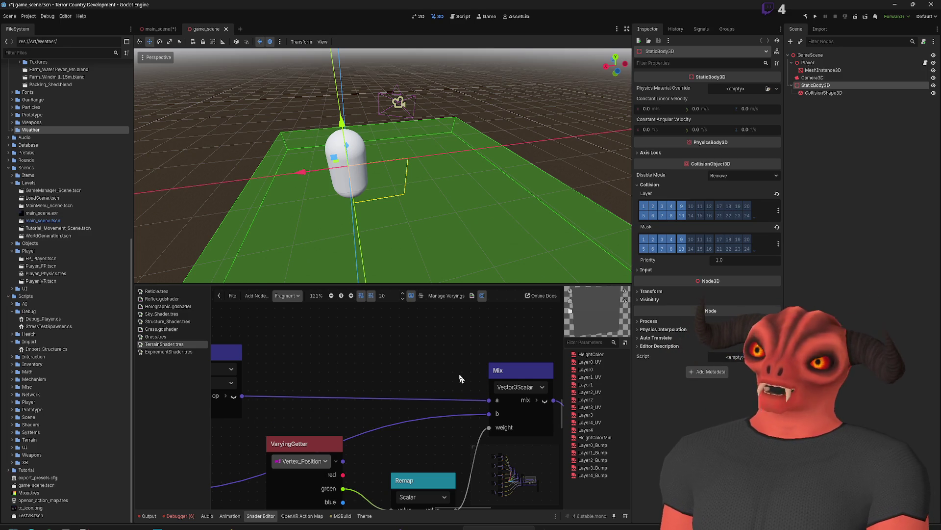
# Step: Add a scalar Remap node, drop it into the Mix a wire, then pull it back out
pyautogui.rightClick(401, 322)
pyautogui.write('remap')
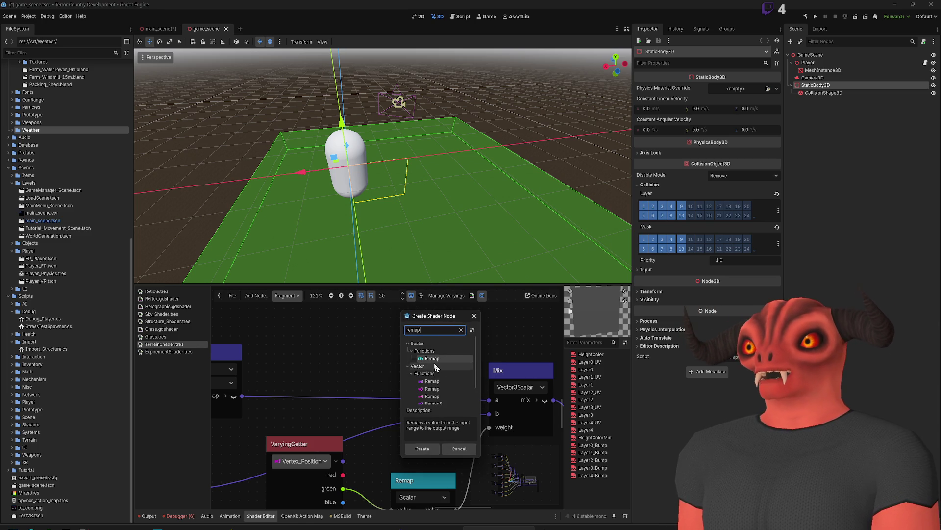
pyautogui.doubleClick(434, 358)
pyautogui.moveTo(434, 331); pyautogui.dragTo(414, 325)
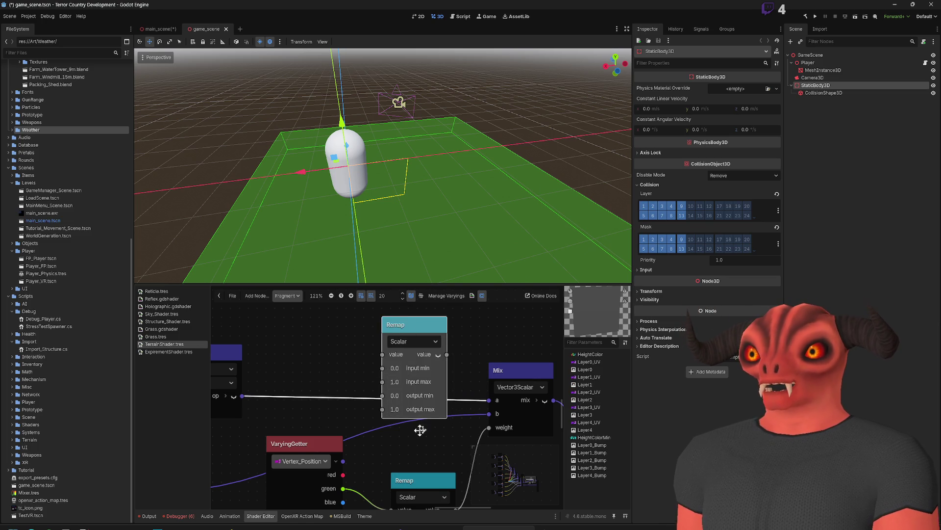
pyautogui.scroll(3, 439, 365)
pyautogui.moveTo(413, 375); pyautogui.dragTo(422, 312)
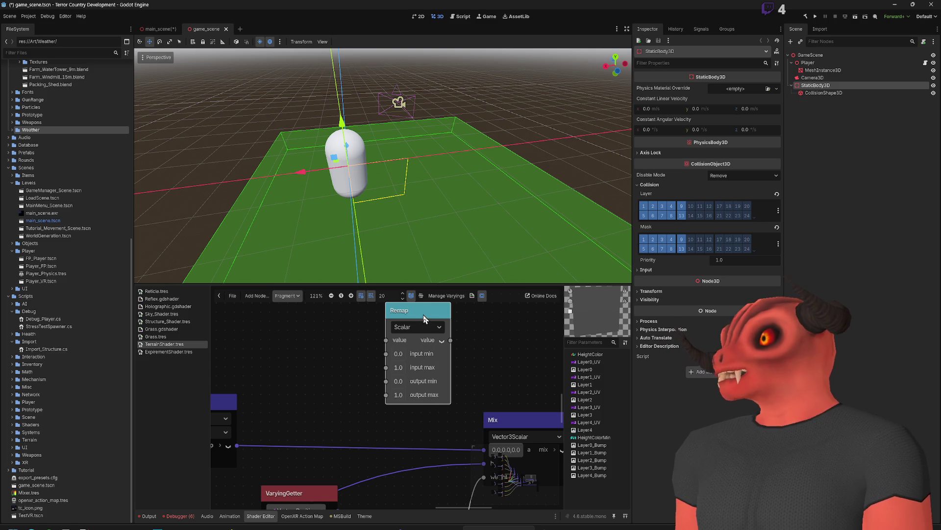
# Step: Delete the unconnected Remap node from the graph
pyautogui.press('Delete')
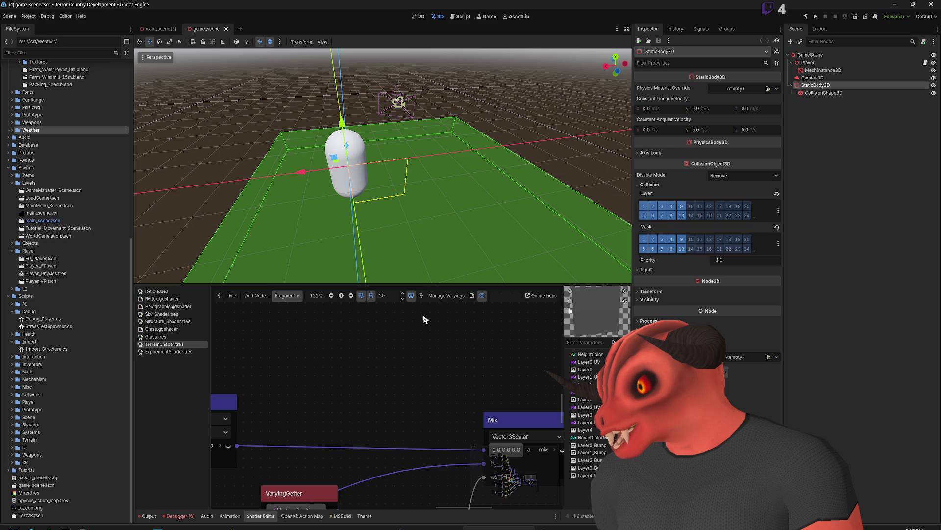
pyautogui.scroll(-3, 425, 317)
pyautogui.scroll(2, 426, 315)
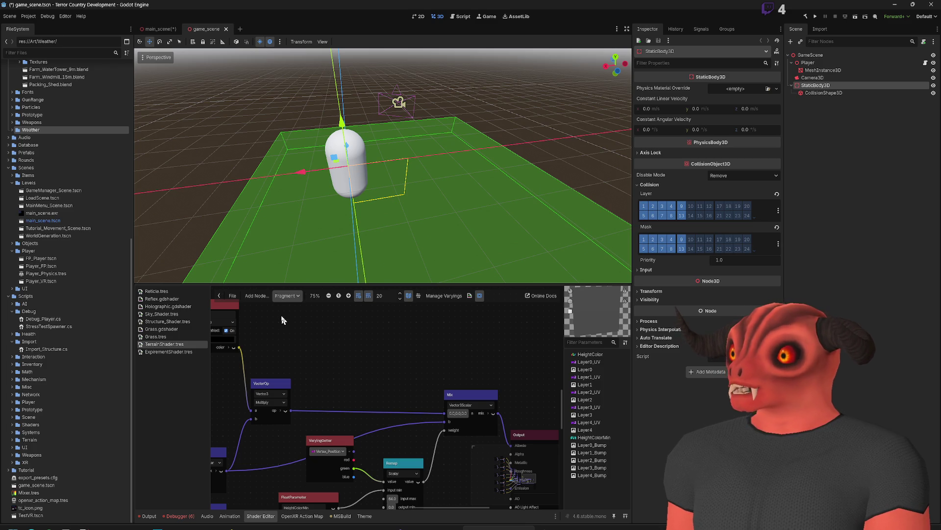
# Step: Search for 'mix' in the Create Shader Node dialog
pyautogui.rightClick(361, 339)
pyautogui.write('mix')
pyautogui.press('BackSpace')
pyautogui.press('BackSpace')
pyautogui.press('BackSpace')
pyautogui.write('scal')
pyautogui.press('BackSpace')
pyautogui.press('BackSpace')
pyautogui.press('BackSpace')
pyautogui.write('lk')
pyautogui.press('BackSpace')
pyautogui.press('BackSpace')
pyautogui.press('BackSpace')
pyautogui.write('mix')
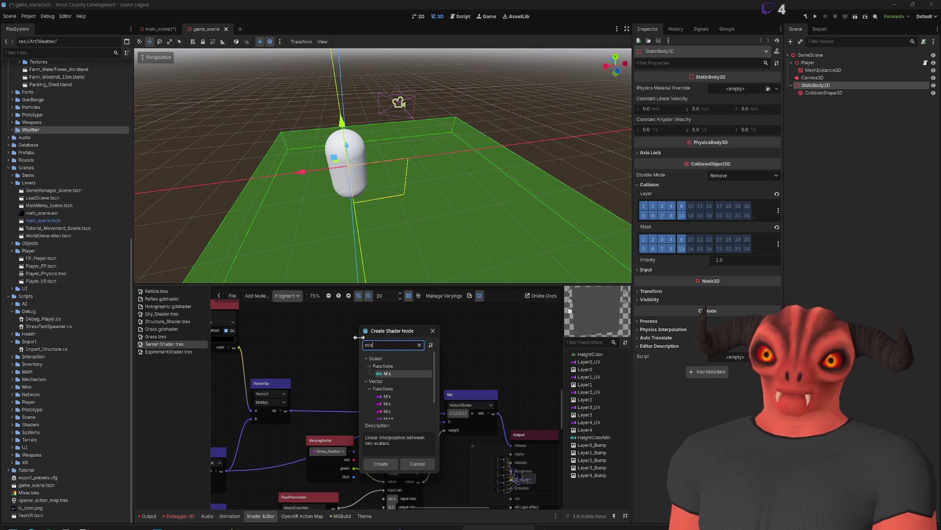
# Step: Create the Vector3Scalar Mix variant and nudge the new node into place
pyautogui.press('Down')
pyautogui.press('Down')
pyautogui.press('Down')
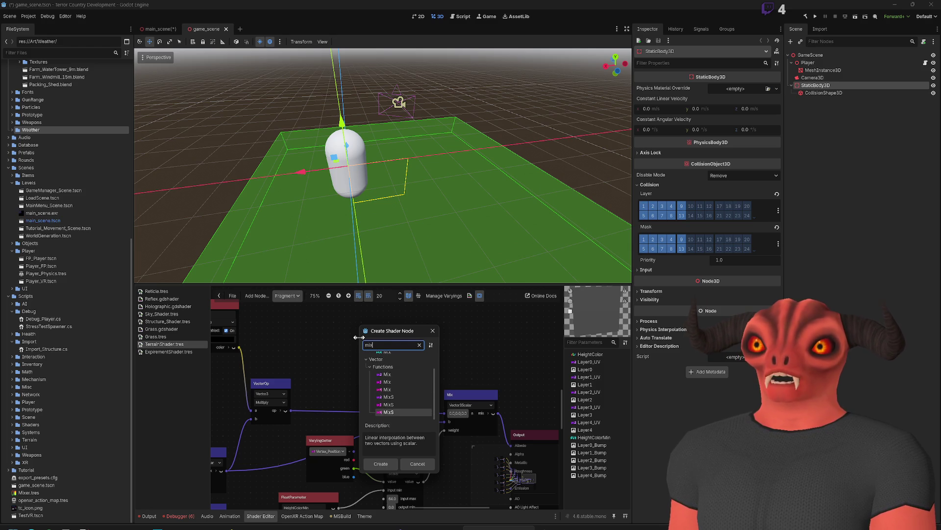
pyautogui.press('Up')
pyautogui.press('Up')
pyautogui.press('Up')
pyautogui.press('Down')
pyautogui.press('Down')
pyautogui.press('Down')
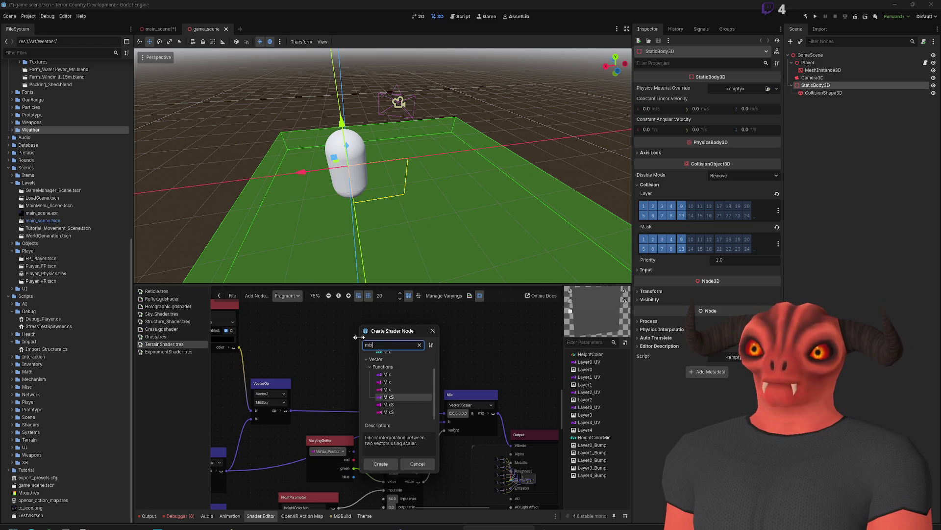
pyautogui.press('Return')
pyautogui.scroll(5, 422, 328)
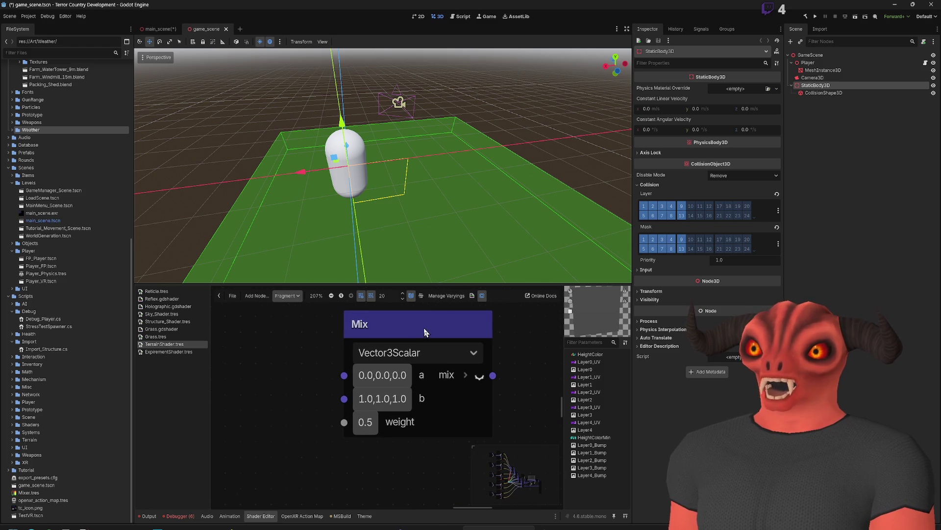
pyautogui.moveTo(416, 322)
pyautogui.mouseDown()
pyautogui.moveTo(330, 336)
pyautogui.moveTo(421, 330)
pyautogui.mouseUp()
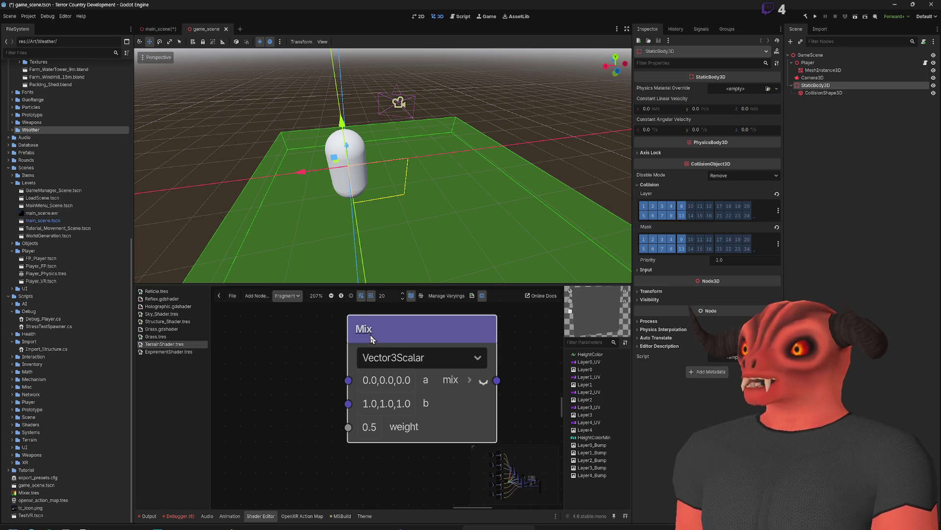
pyautogui.scroll(-3, 357, 358)
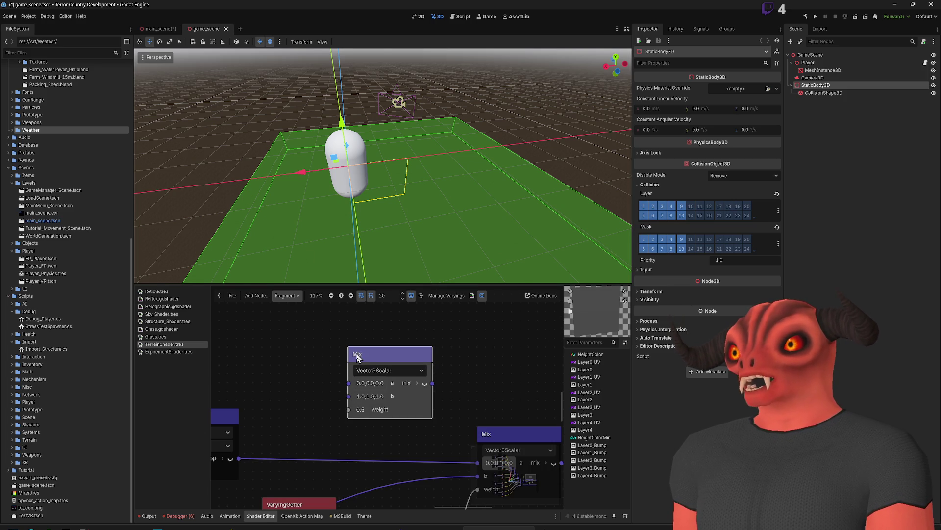
pyautogui.scroll(3, 358, 357)
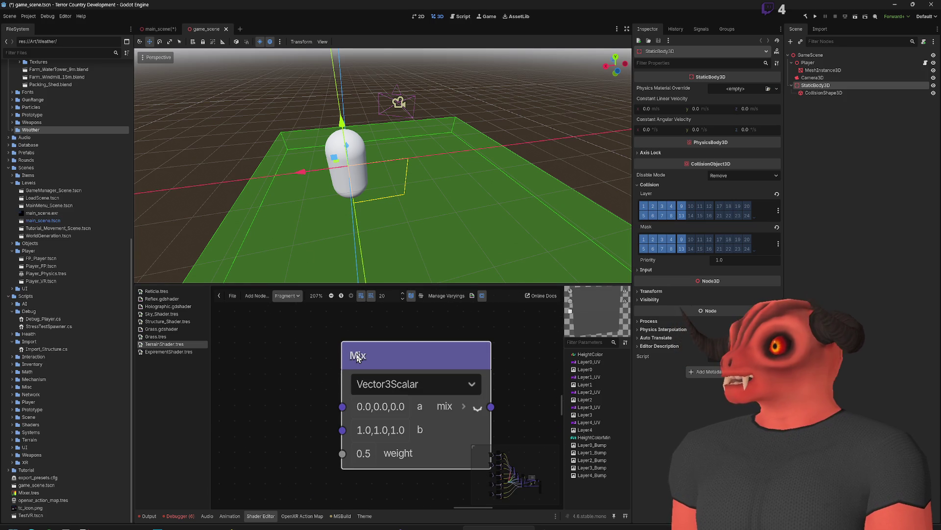
pyautogui.click(469, 297)
pyautogui.scroll(5, 468, 301)
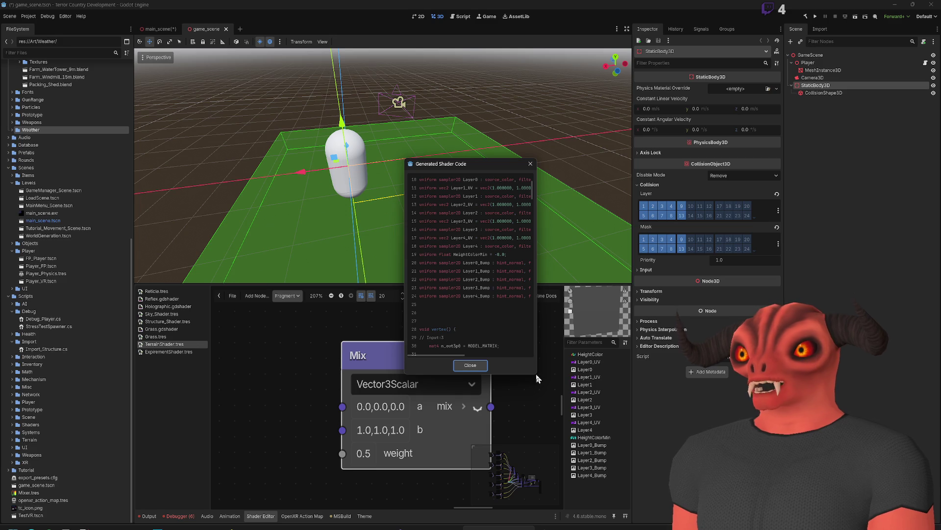
pyautogui.moveTo(536, 374); pyautogui.dragTo(702, 509)
pyautogui.scroll(-10, 567, 374)
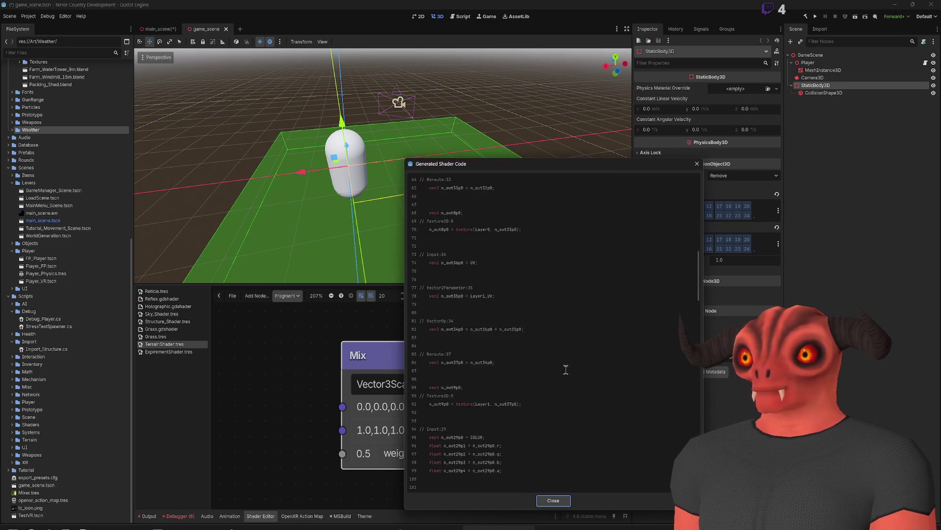
pyautogui.scroll(-8, 567, 374)
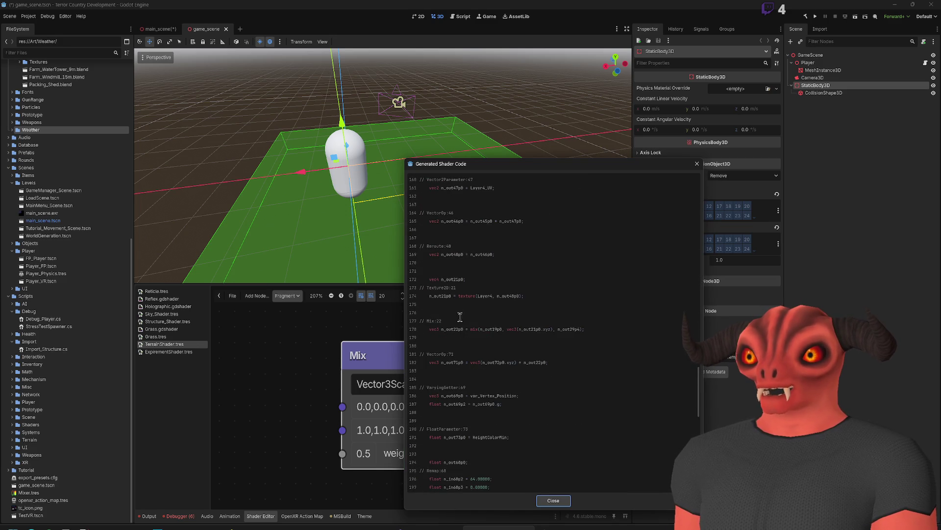
pyautogui.scroll(-10, 465, 325)
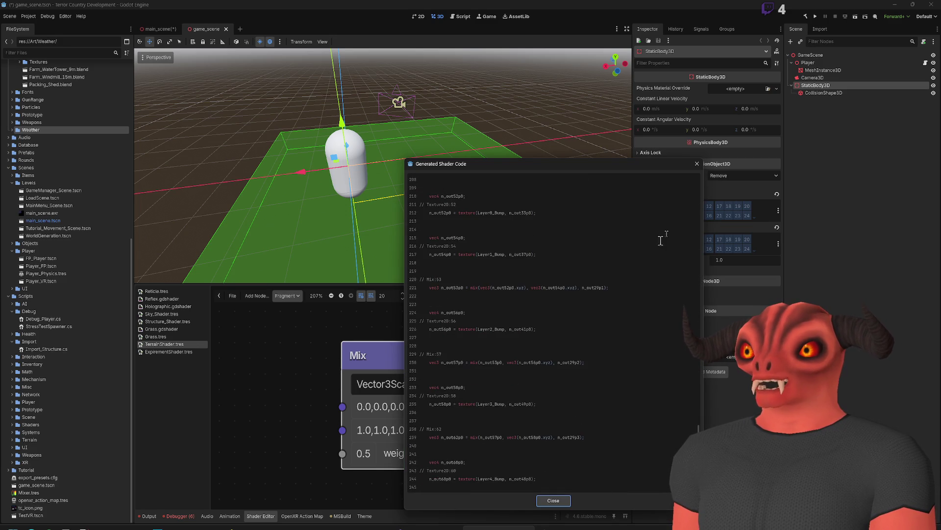
pyautogui.click(696, 163)
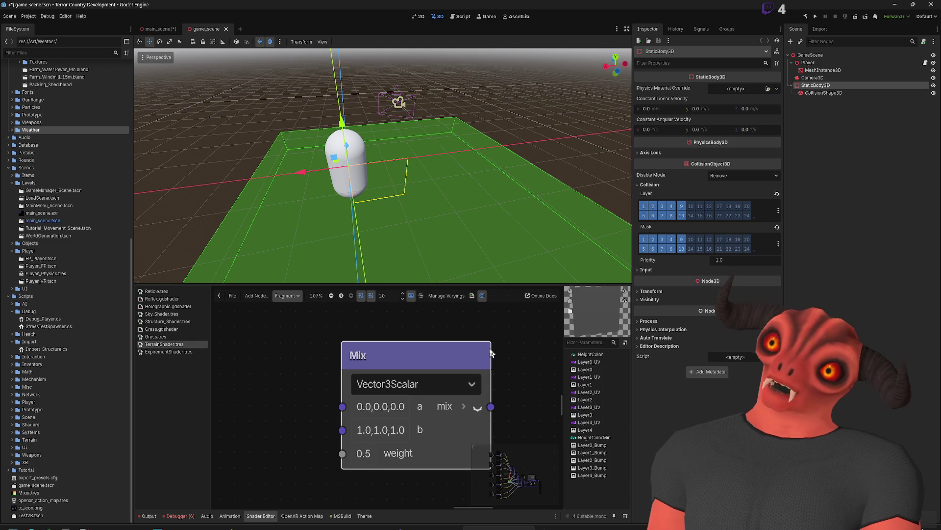
pyautogui.scroll(-8, 490, 348)
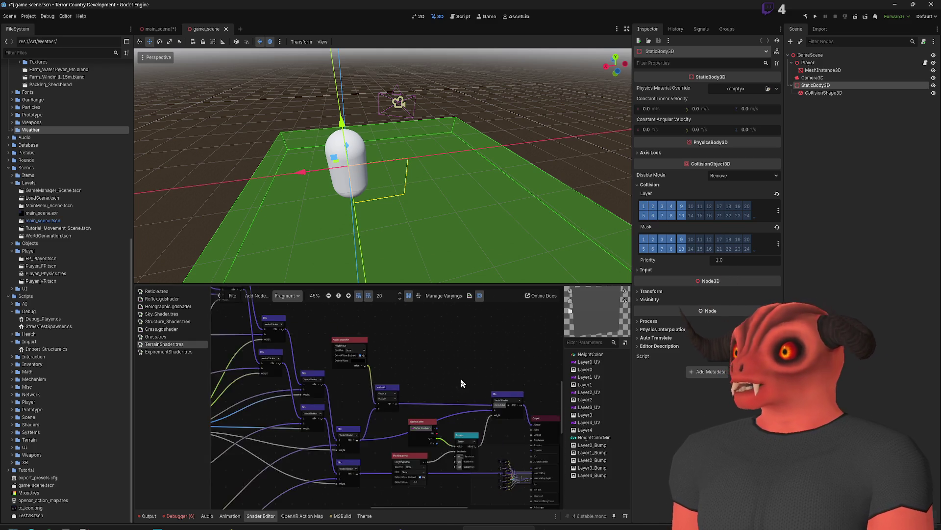
pyautogui.scroll(2, 392, 387)
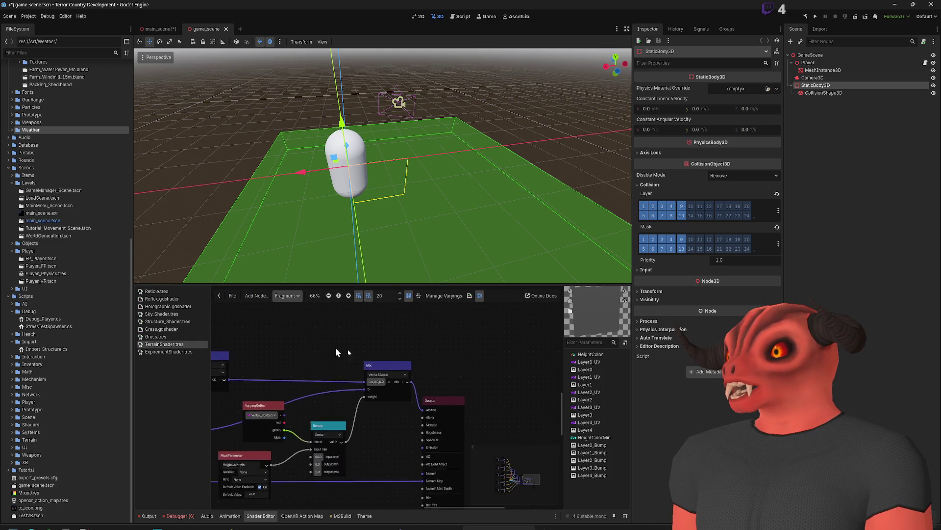
pyautogui.scroll(2, 465, 405)
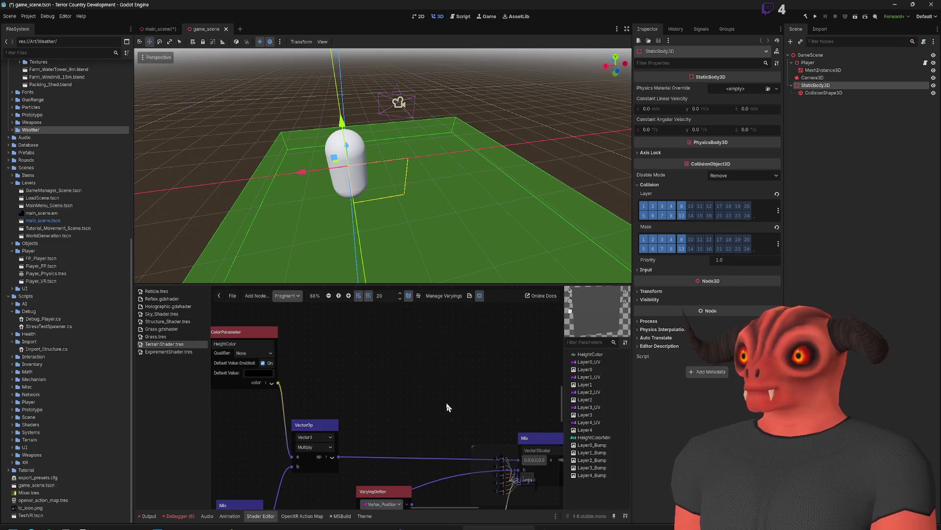
pyautogui.scroll(-9, 508, 387)
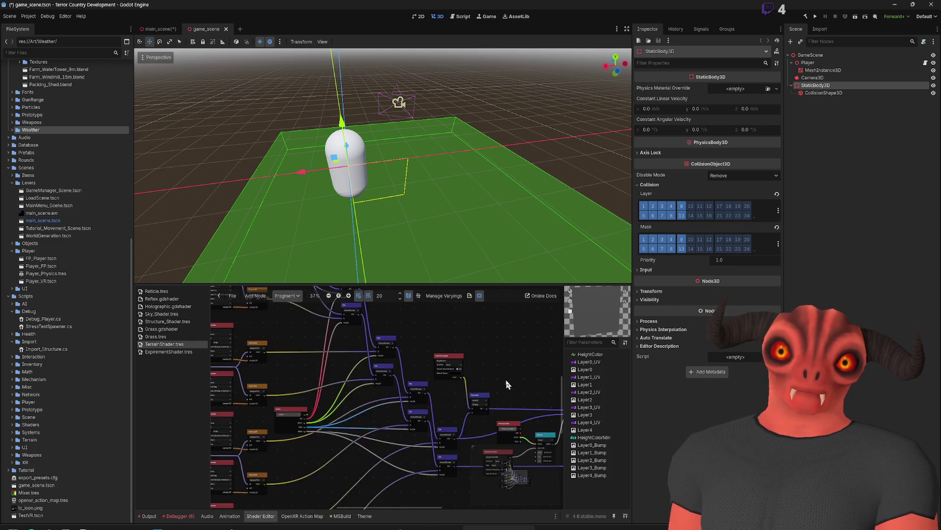
pyautogui.moveTo(449, 405); pyautogui.dragTo(471, 314)
pyautogui.moveTo(449, 347); pyautogui.dragTo(513, 451)
pyautogui.scroll(2, 343, 162)
pyautogui.scroll(7, 441, 352)
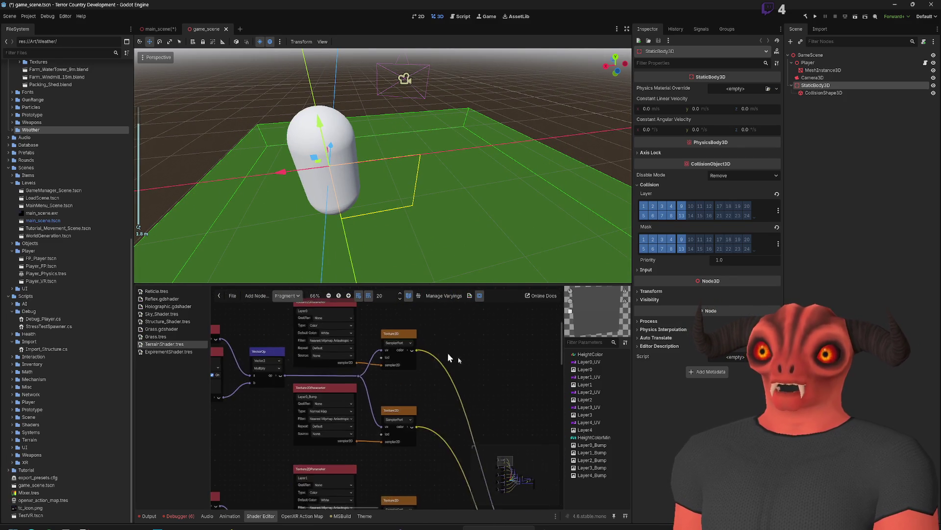
pyautogui.hscroll(5, 489, 359)
pyautogui.hscroll(5, 458, 446)
pyautogui.scroll(-2, 396, 472)
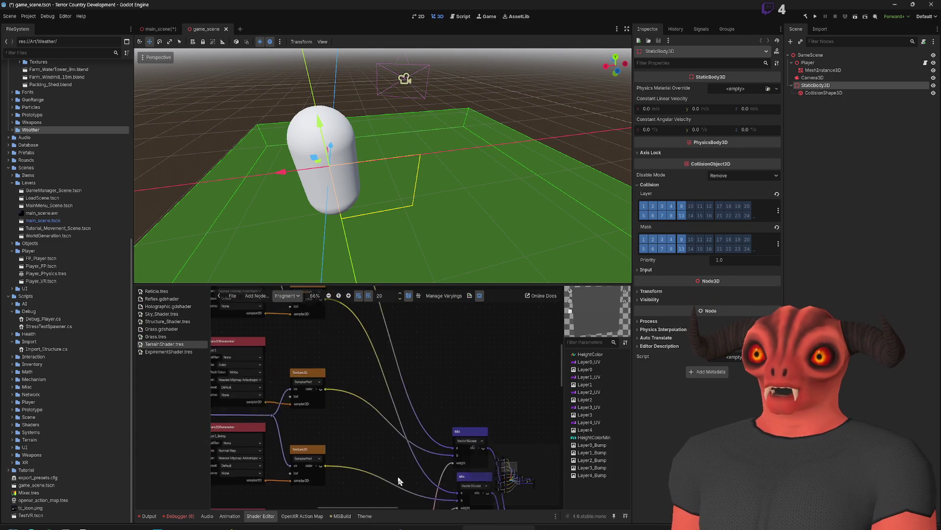
pyautogui.scroll(-3, 343, 369)
pyautogui.hscroll(2, 344, 369)
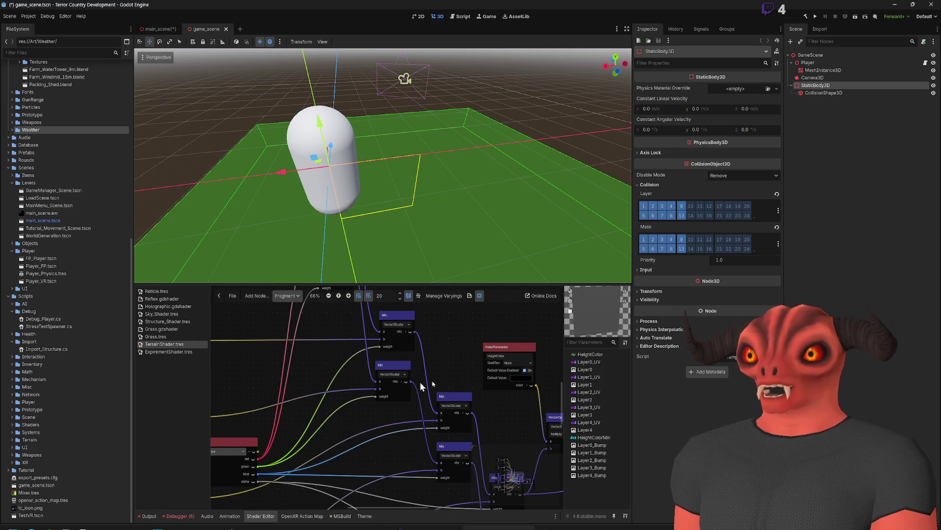
pyautogui.scroll(-4, 407, 434)
pyautogui.hscroll(4, 407, 435)
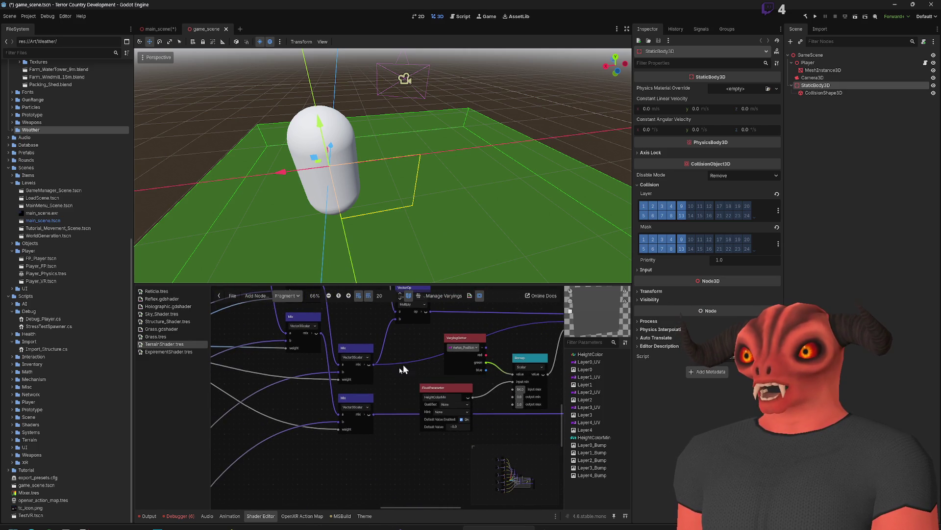
pyautogui.hscroll(8, 404, 376)
pyautogui.scroll(1, 306, 439)
pyautogui.scroll(2, 375, 442)
pyautogui.hscroll(-1, 374, 443)
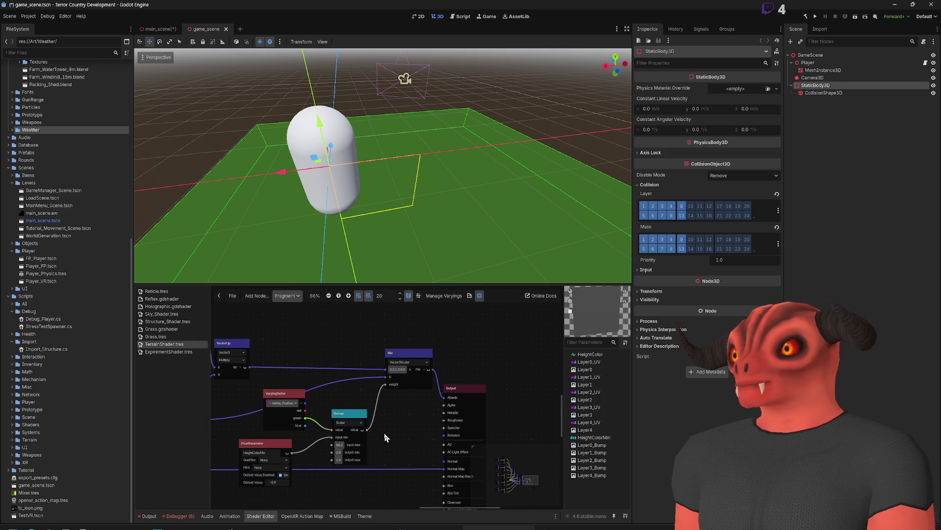
pyautogui.keyDown('ctrl'); pyautogui.scroll(-6, 384, 430); pyautogui.keyUp('ctrl')
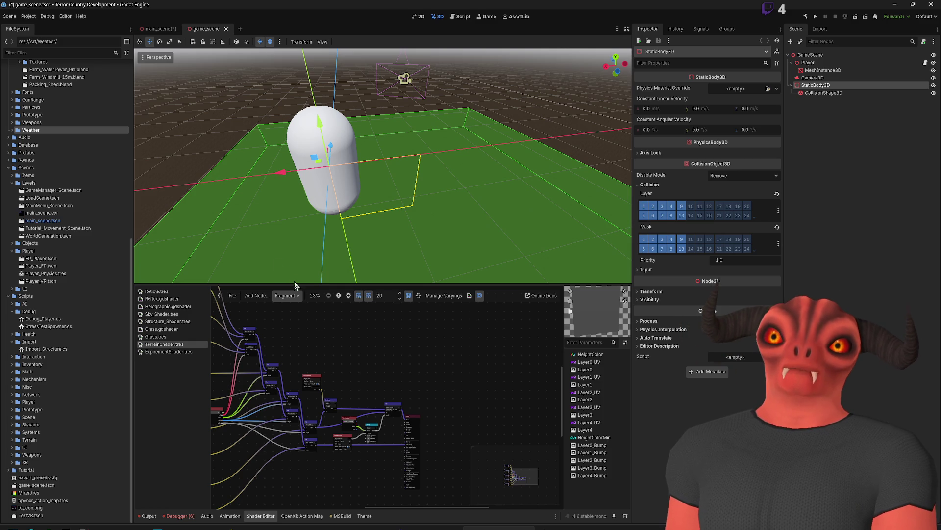
pyautogui.hscroll(-5, 455, 354)
pyautogui.scroll(2, 454, 354)
pyautogui.hscroll(2, 486, 459)
pyautogui.scroll(-2, 486, 459)
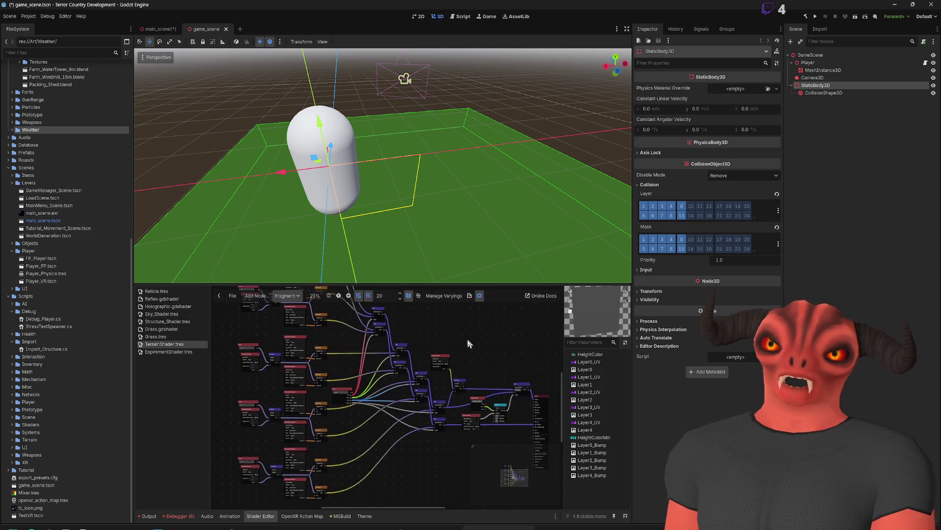
pyautogui.scroll(2, 460, 390)
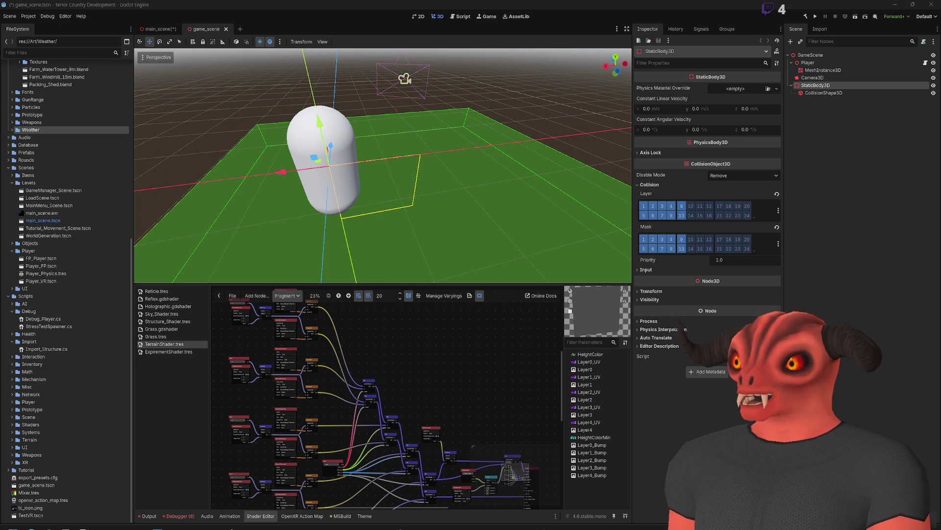
pyautogui.moveTo(417, 370)
pyautogui.mouseDown()
pyautogui.moveTo(478, 407)
pyautogui.moveTo(391, 318)
pyautogui.mouseUp()
pyautogui.scroll(7, 392, 316)
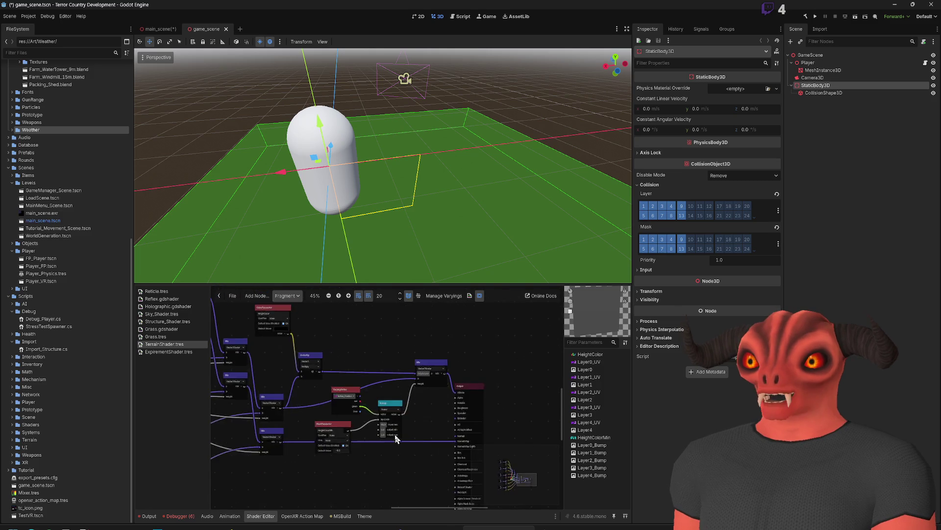
pyautogui.scroll(-7, 396, 454)
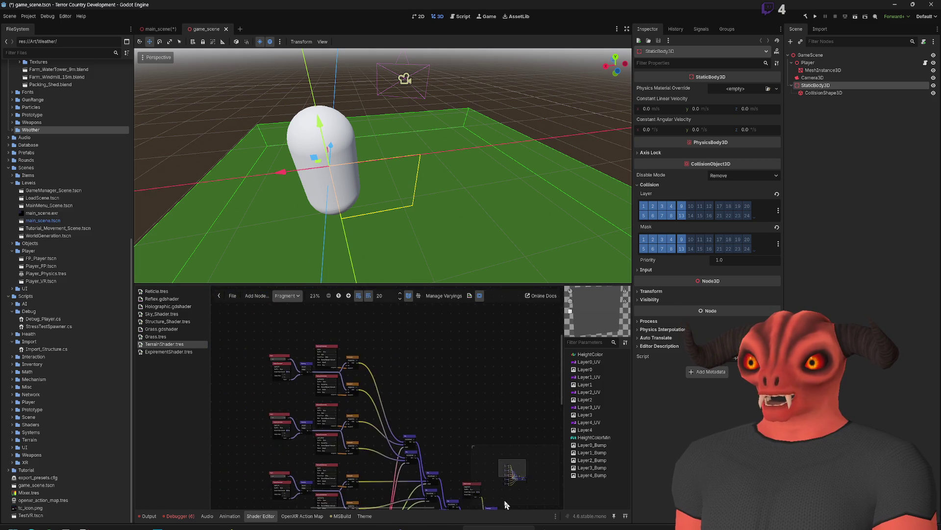
pyautogui.moveTo(447, 454)
pyautogui.mouseDown()
pyautogui.moveTo(450, 343)
pyautogui.moveTo(475, 428)
pyautogui.mouseUp()
pyautogui.scroll(2, 402, 364)
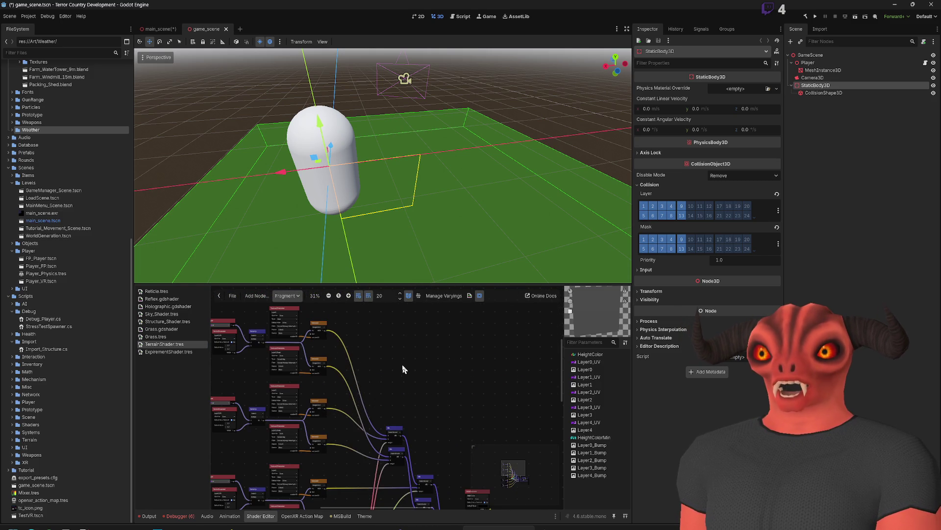
pyautogui.moveTo(392, 197); pyautogui.dragTo(292, 180)
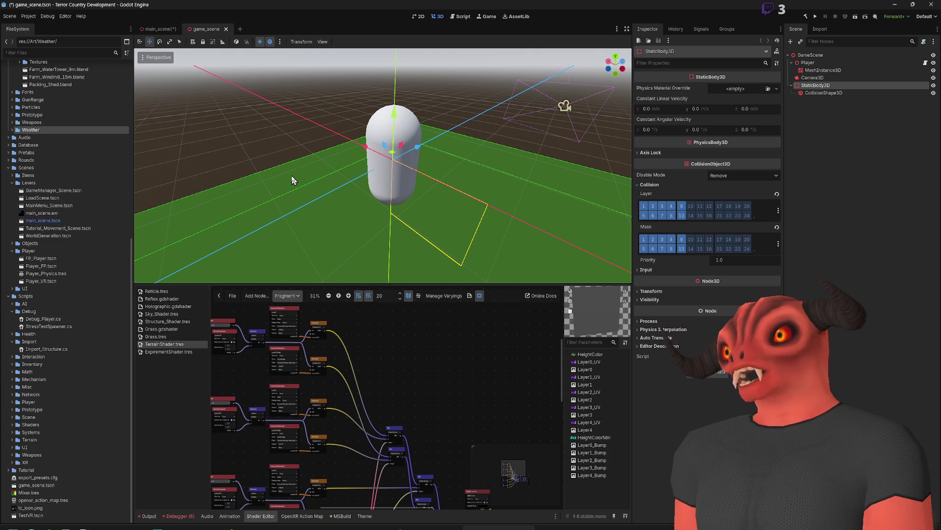
pyautogui.click(418, 16)
pyautogui.scroll(-1, 457, 166)
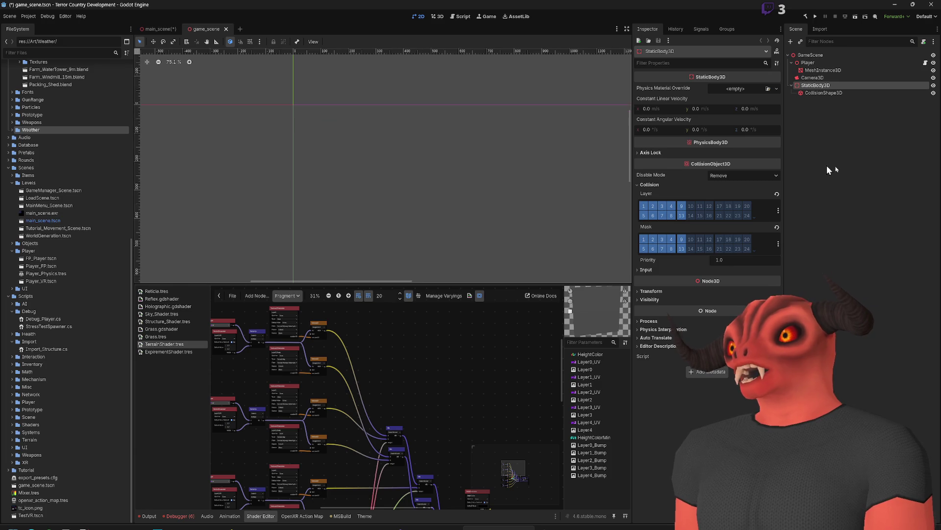
pyautogui.scroll(2, 289, 187)
pyautogui.scroll(10, 101, 176)
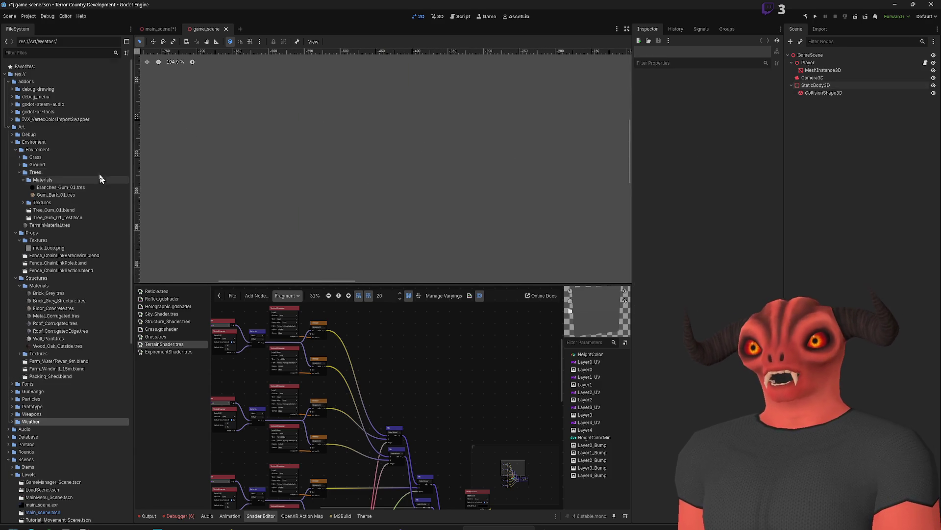
pyautogui.scroll(2, 414, 93)
pyautogui.click(436, 16)
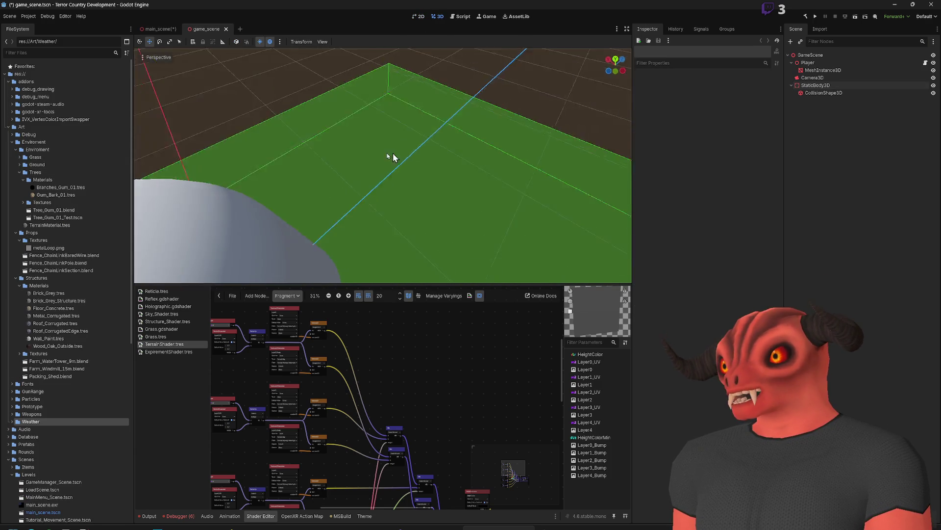
pyautogui.scroll(-1, 378, 438)
pyautogui.scroll(3, 378, 438)
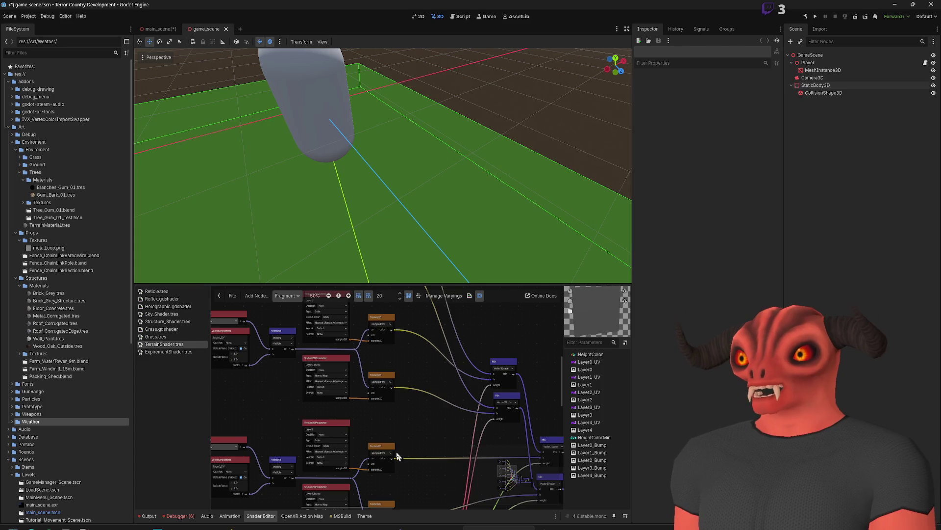
pyautogui.moveTo(485, 473)
pyautogui.mouseDown()
pyautogui.moveTo(554, 414)
pyautogui.moveTo(420, 478)
pyautogui.moveTo(416, 519)
pyautogui.mouseUp()
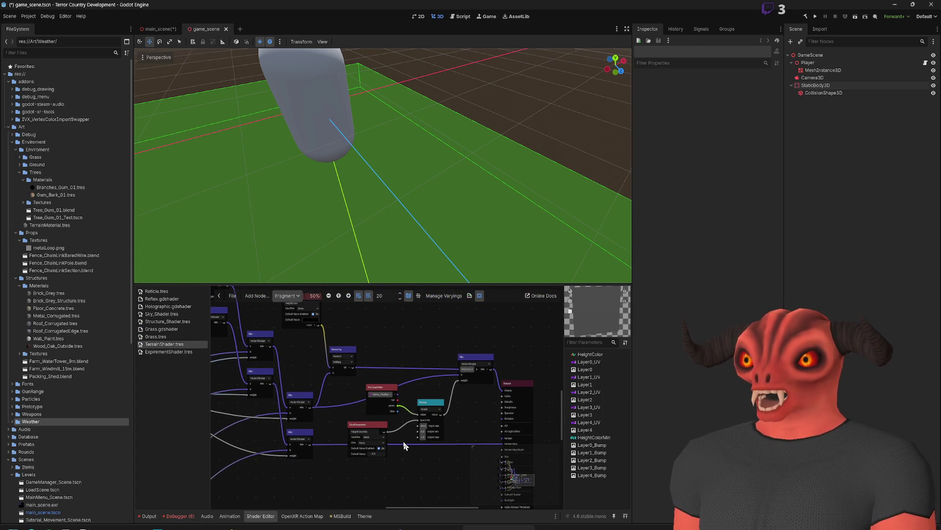
pyautogui.scroll(-4, 407, 446)
pyautogui.scroll(3, 391, 447)
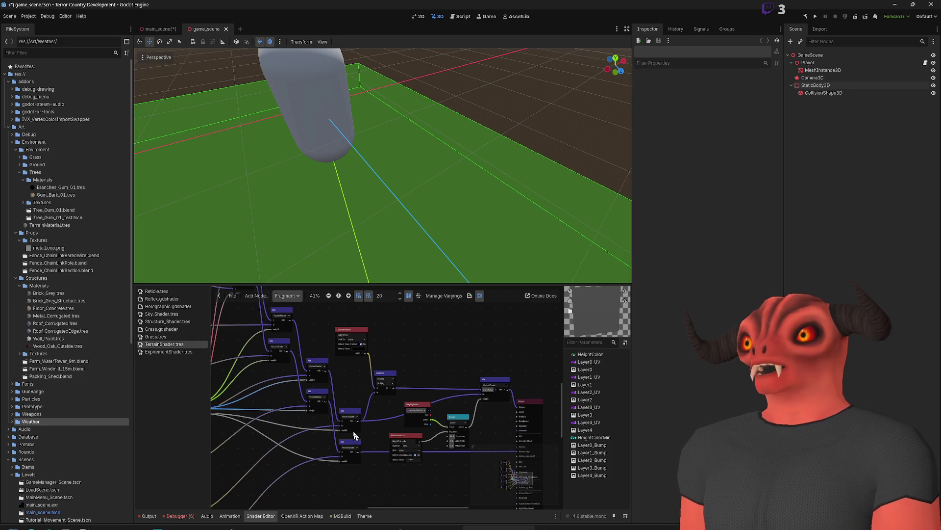
pyautogui.moveTo(344, 425)
pyautogui.mouseDown()
pyautogui.moveTo(311, 336)
pyautogui.moveTo(282, 386)
pyautogui.moveTo(283, 411)
pyautogui.mouseUp()
pyautogui.scroll(2, 311, 336)
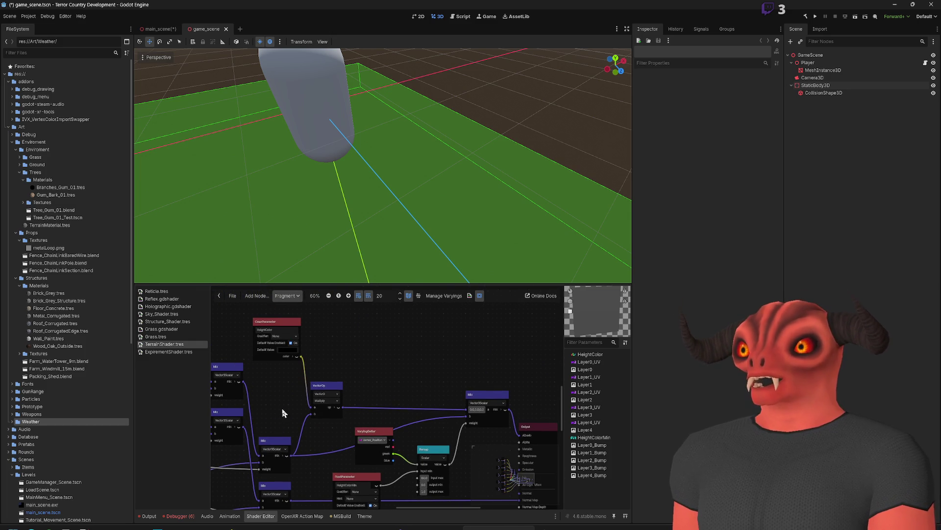
pyautogui.click(158, 29)
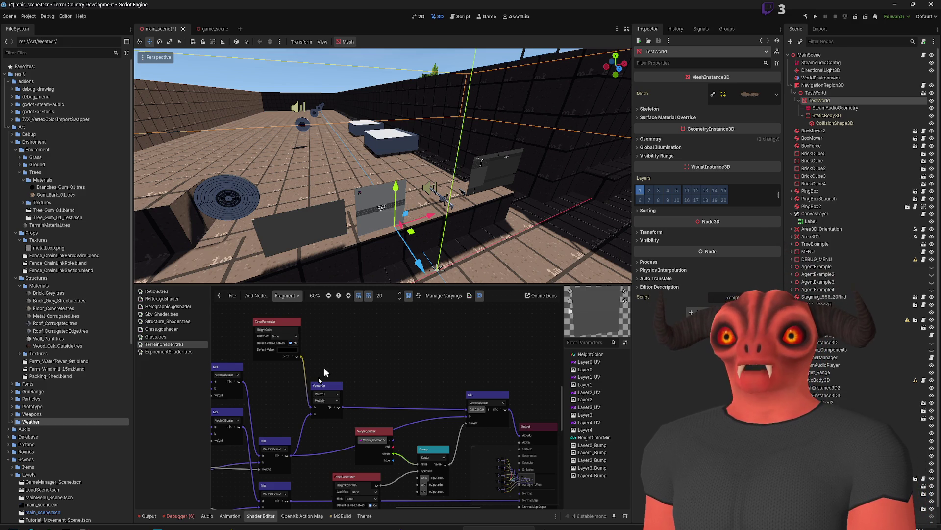
# Step: Collapse NavigationRegion3D and the Art, addons, Scenes and Scripts folders, then re-expand Scenes
pyautogui.scroll(-5, 438, 366)
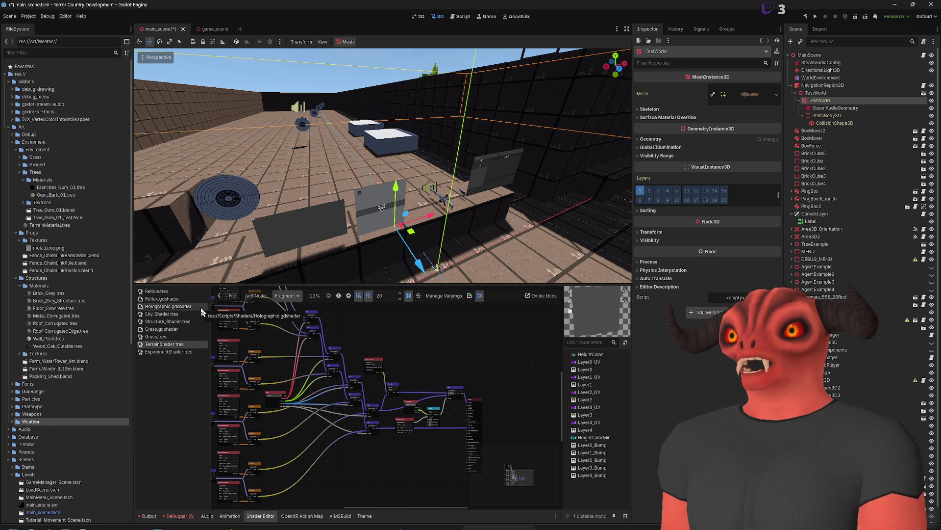
pyautogui.click(792, 85)
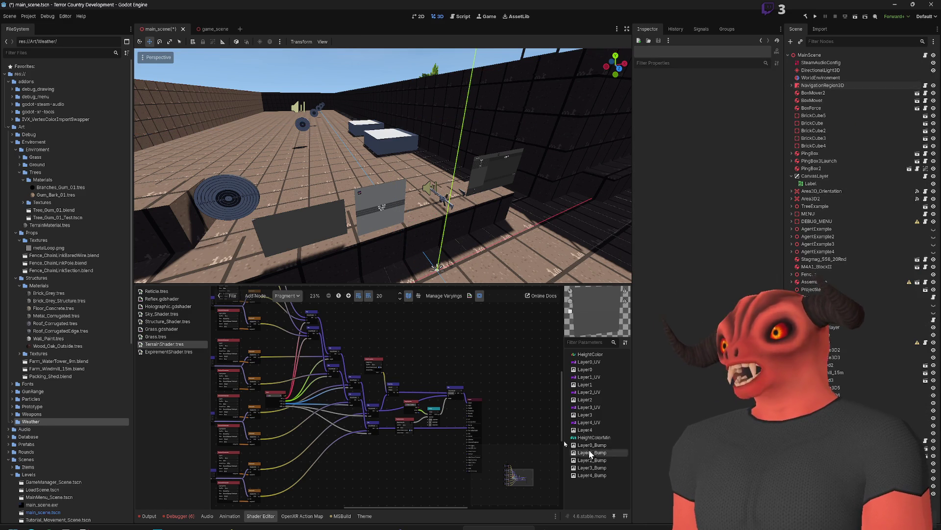
pyautogui.click(8, 126)
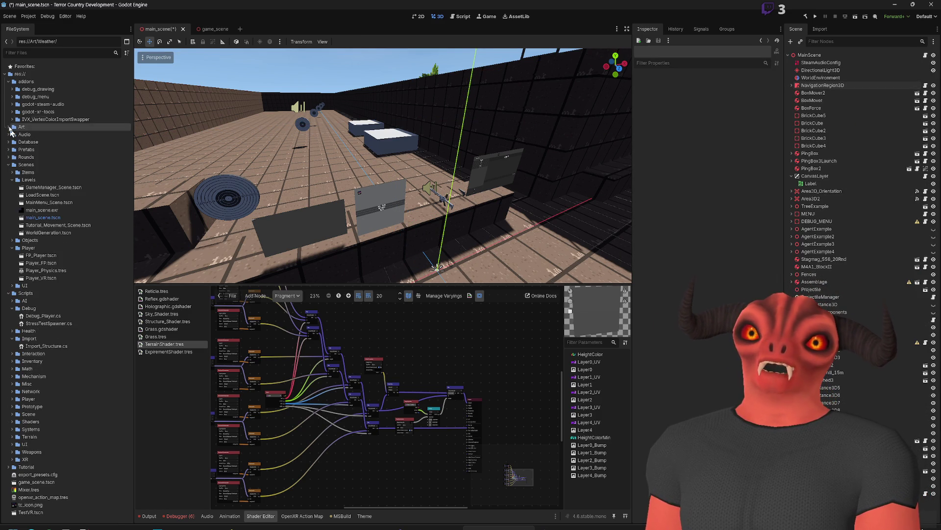
pyautogui.click(9, 81)
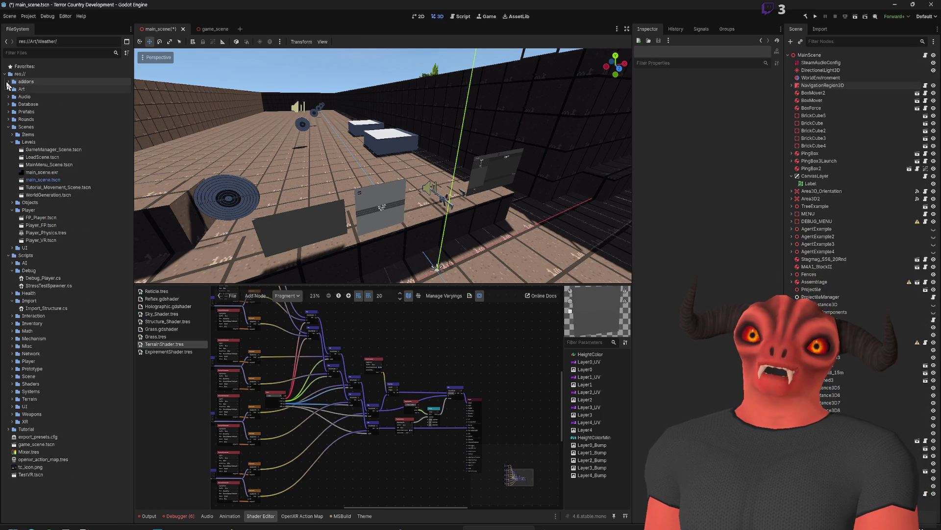
pyautogui.click(8, 126)
pyautogui.click(9, 134)
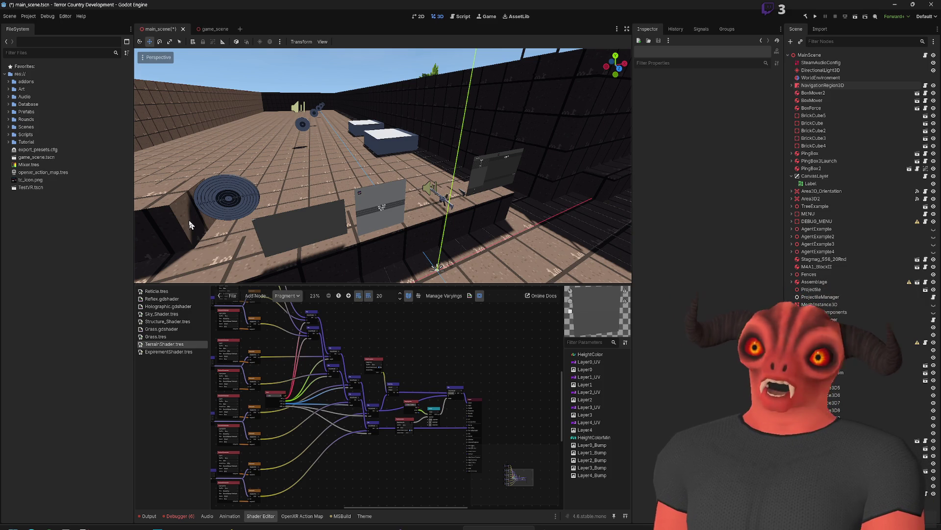
pyautogui.doubleClick(29, 127)
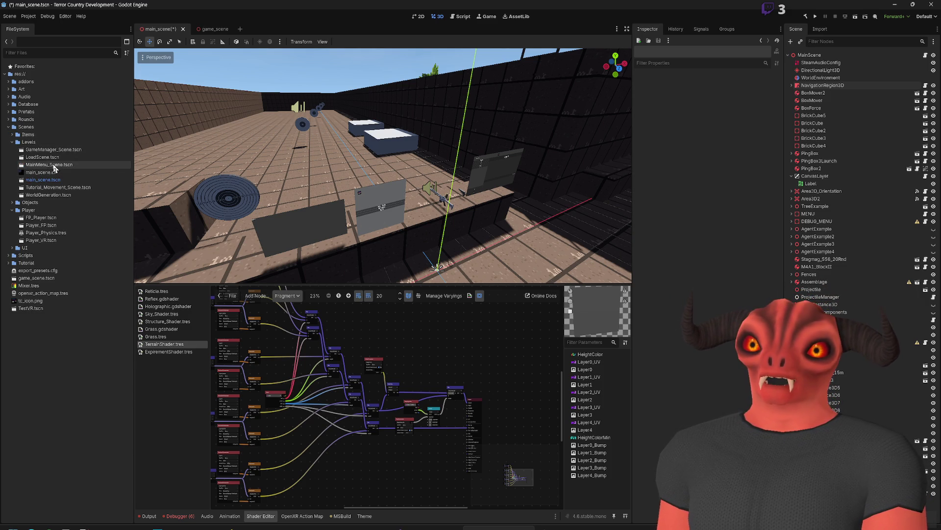
# Step: Open WorldGeneration.tscn and delete its Test3D capsule node
pyautogui.doubleClick(48, 194)
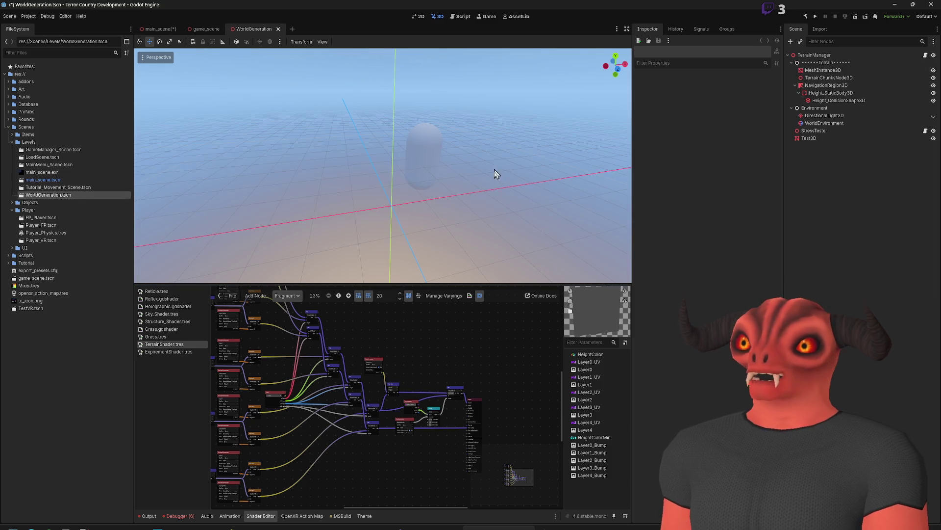
pyautogui.click(438, 151)
pyautogui.press('Delete')
pyautogui.press('Return')
# Step: Run the scene in Regular Mode to view the terrain, then stop it
pyautogui.click(856, 17)
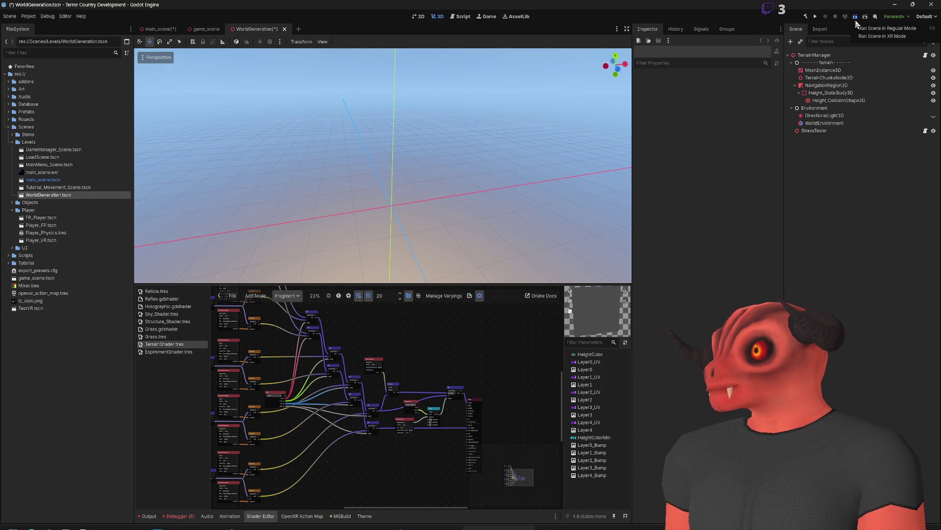
pyautogui.click(864, 30)
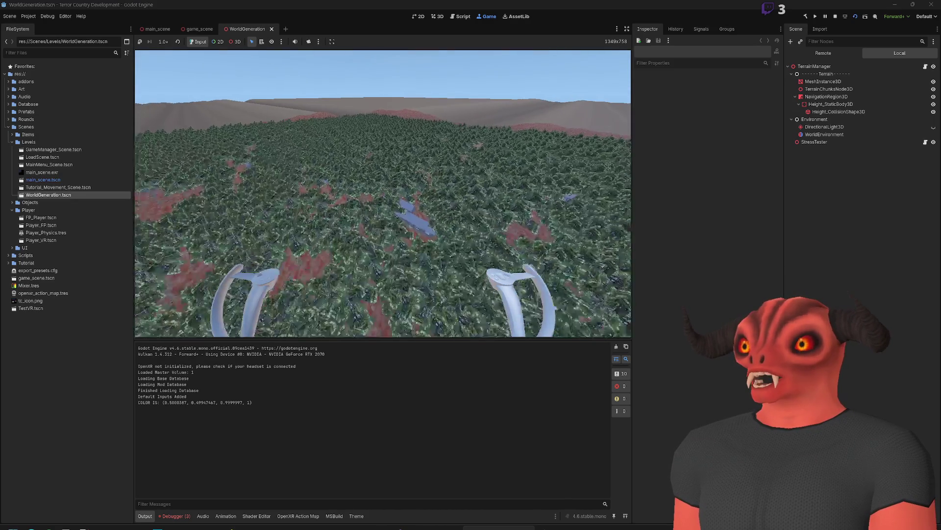
pyautogui.click(835, 16)
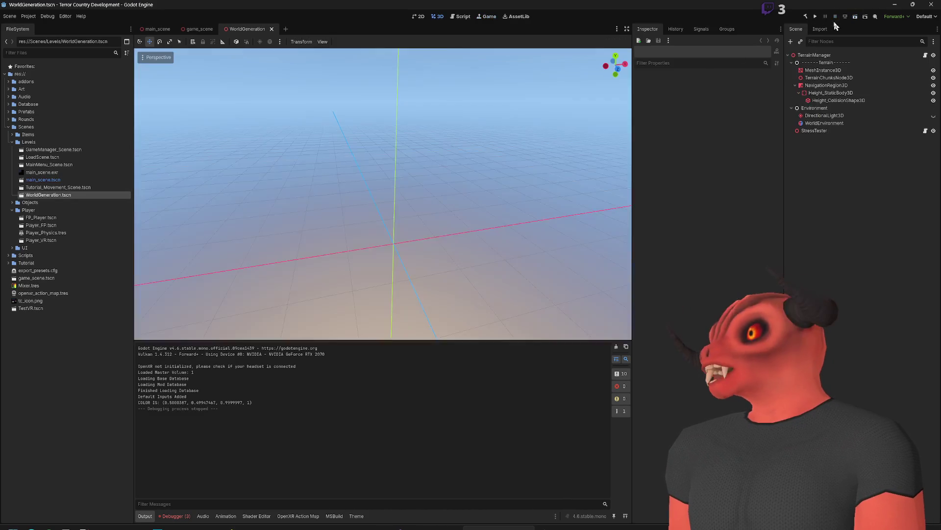
# Step: Hide StressTester and set TerrainManager's Foliage Count to 0
pyautogui.click(812, 132)
pyautogui.click(934, 130)
pyautogui.click(859, 63)
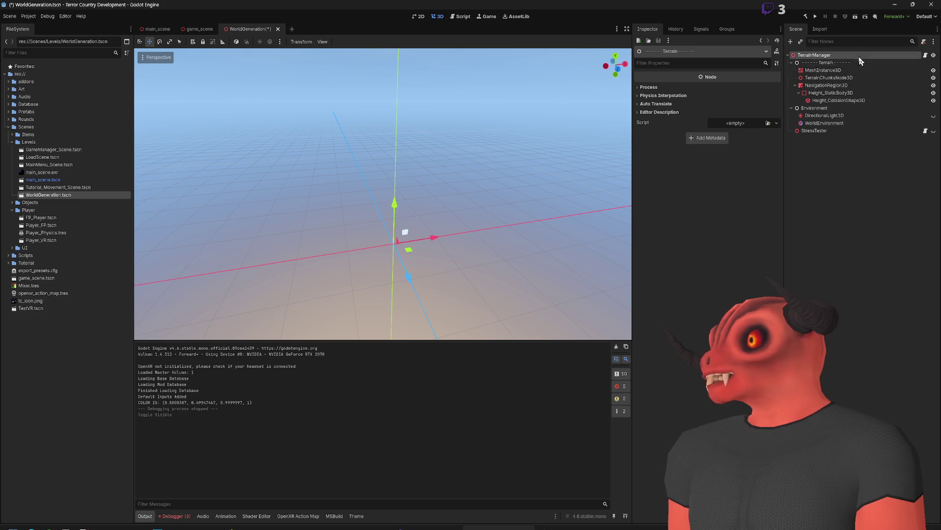
pyautogui.click(859, 57)
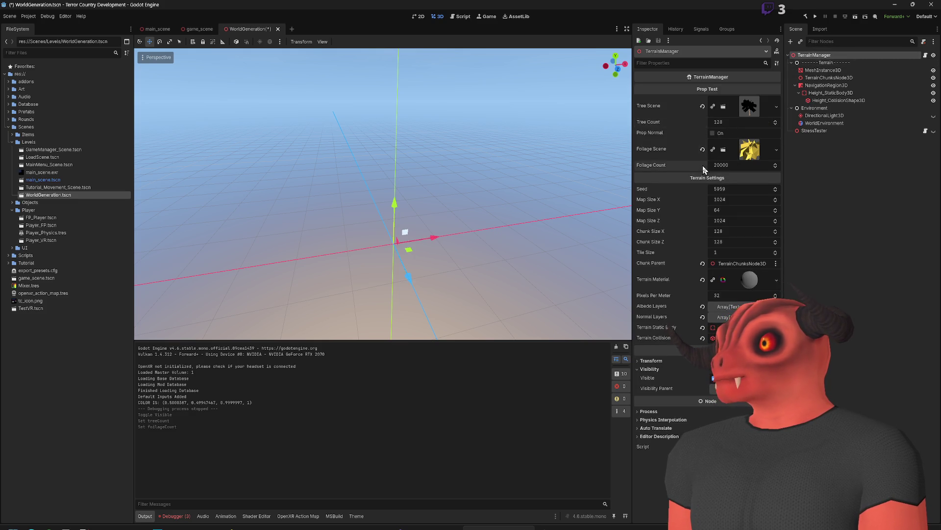
pyautogui.click(716, 165)
pyautogui.write('0')
pyautogui.press('Return')
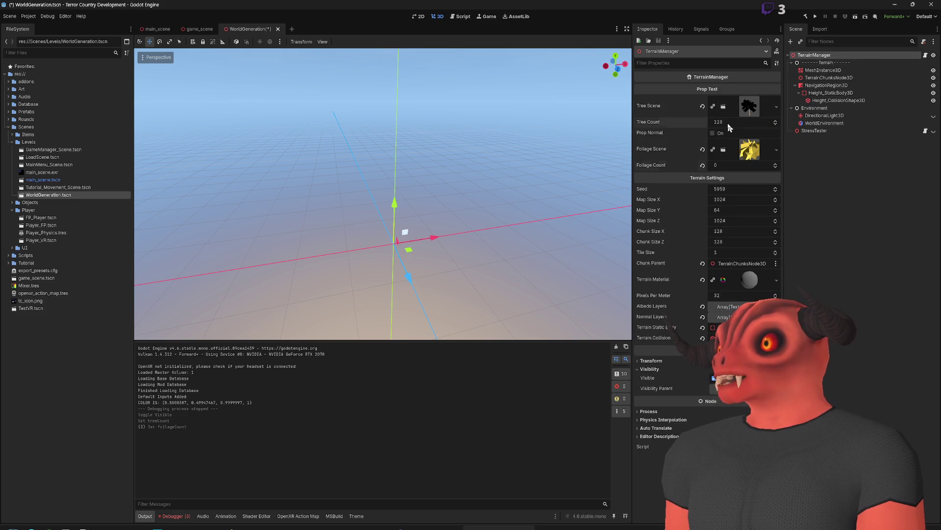
pyautogui.write('2000')
# Step: Deselect all nodes and relaunch the scene in Regular Mode
pyautogui.click(818, 165)
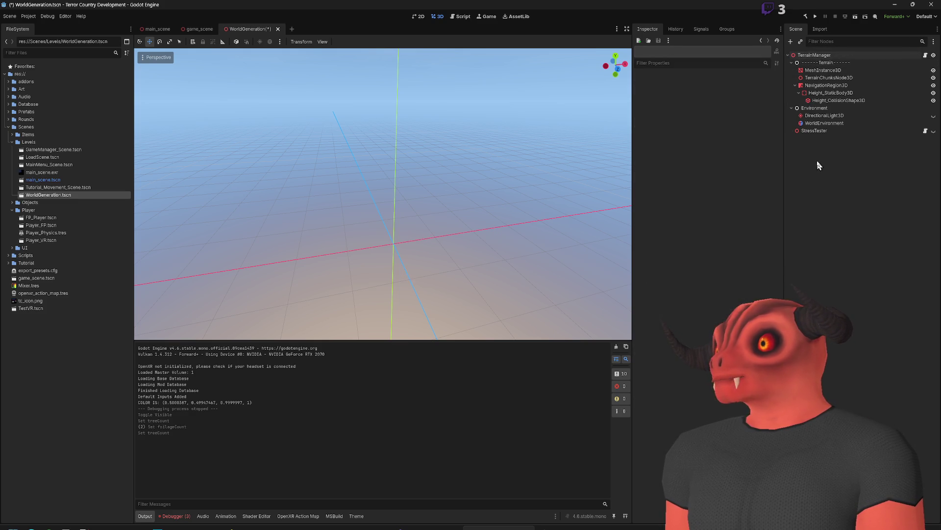
pyautogui.click(855, 17)
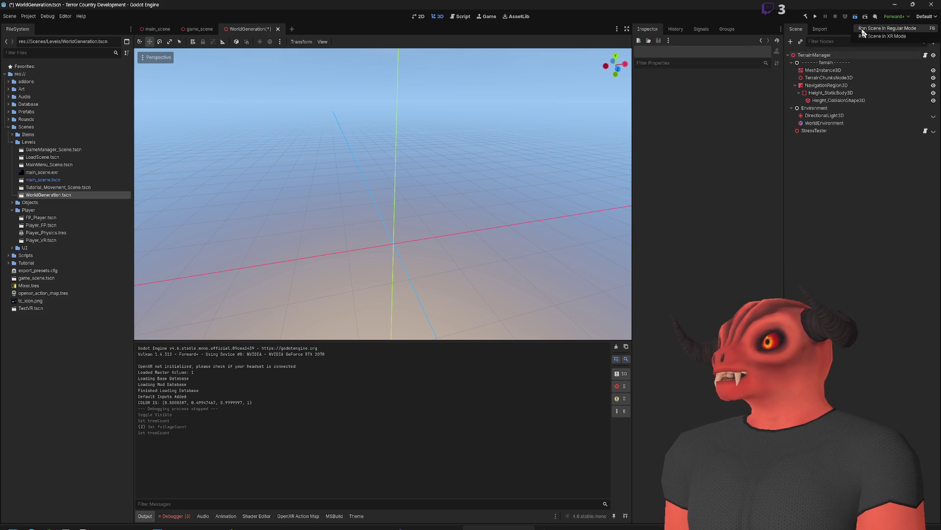
pyautogui.click(863, 31)
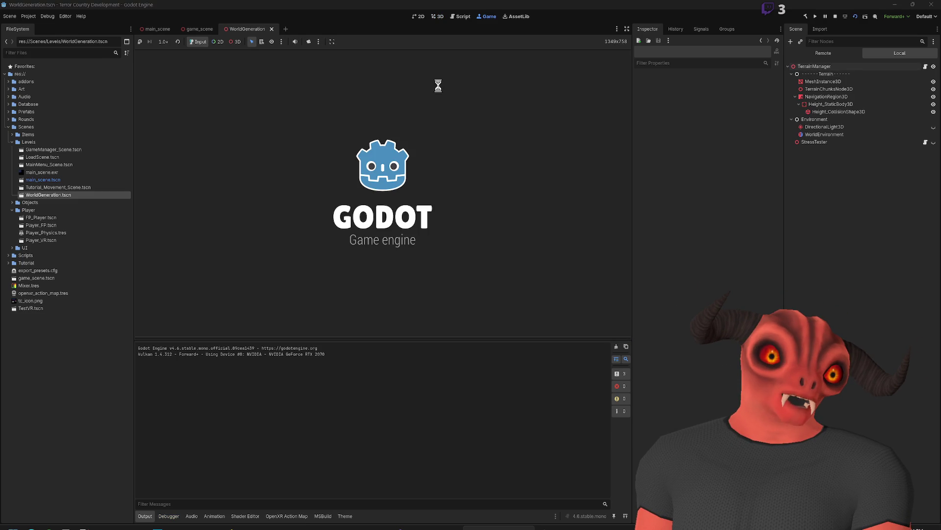
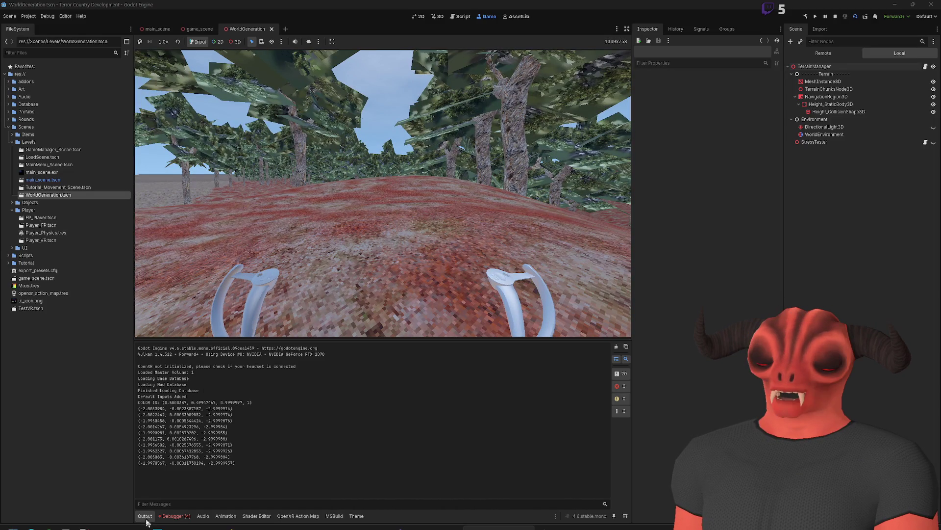
# Step: Show the Debugger's Monitors view and switch the Scene dock to the running game's Remote tree
pyautogui.click(172, 515)
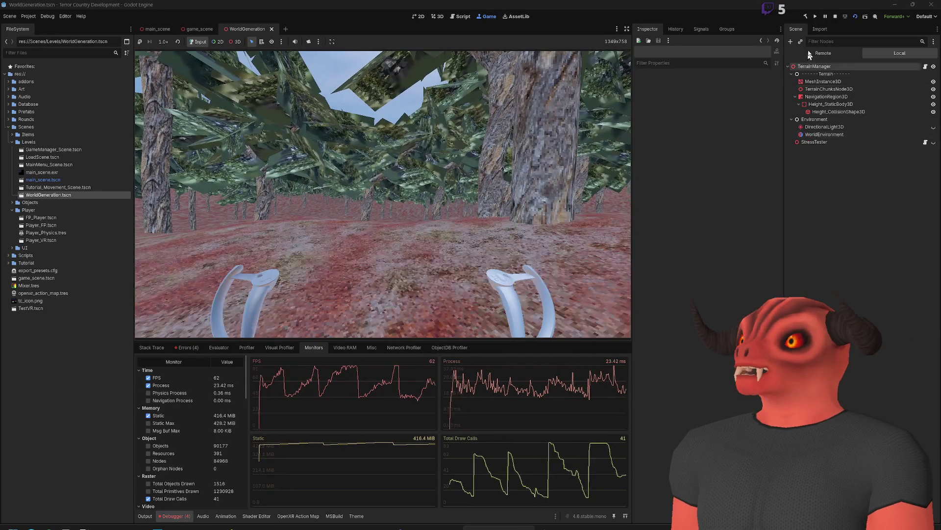
pyautogui.click(816, 52)
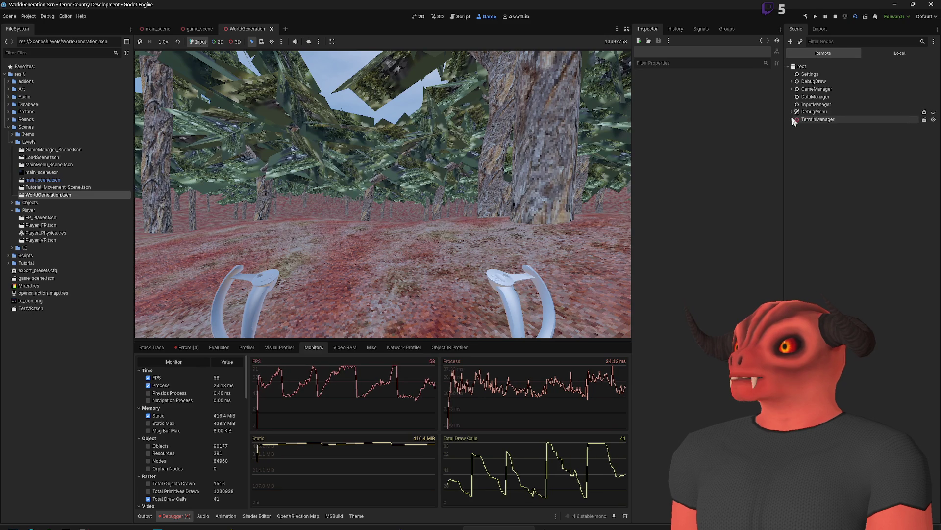
# Step: Expand TerrainManager in the remote tree to see its spawned nodes, then collapse it
pyautogui.click(791, 120)
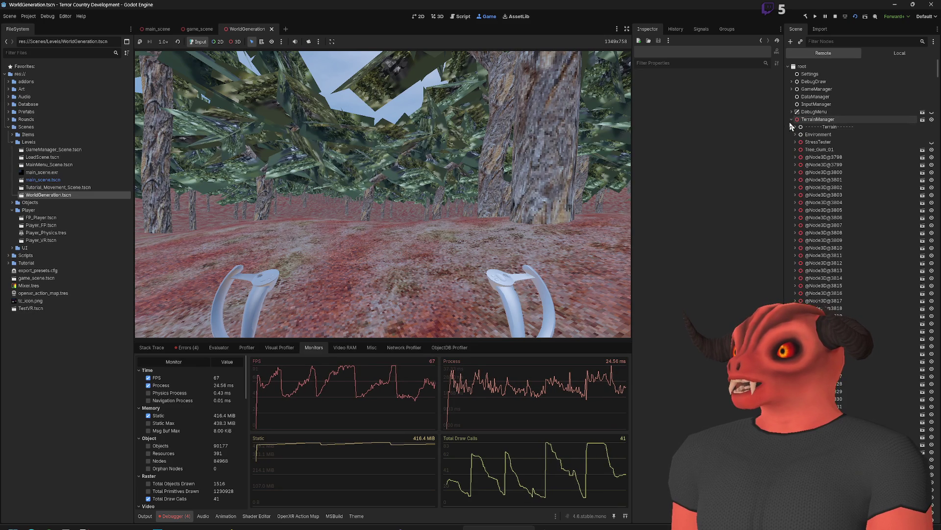
pyautogui.click(791, 119)
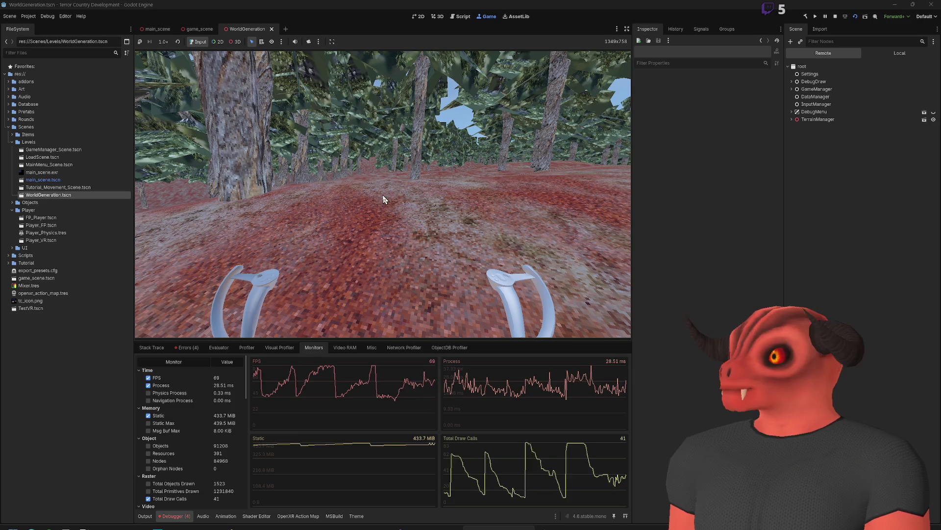
# Step: Stop the running game and open the Player_FP and Player_VR scenes
pyautogui.click(835, 16)
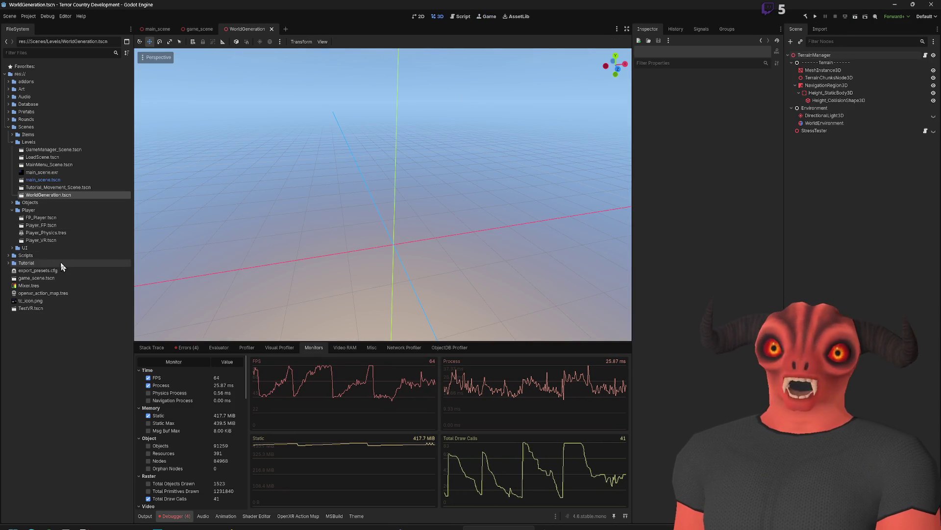
pyautogui.doubleClick(42, 225)
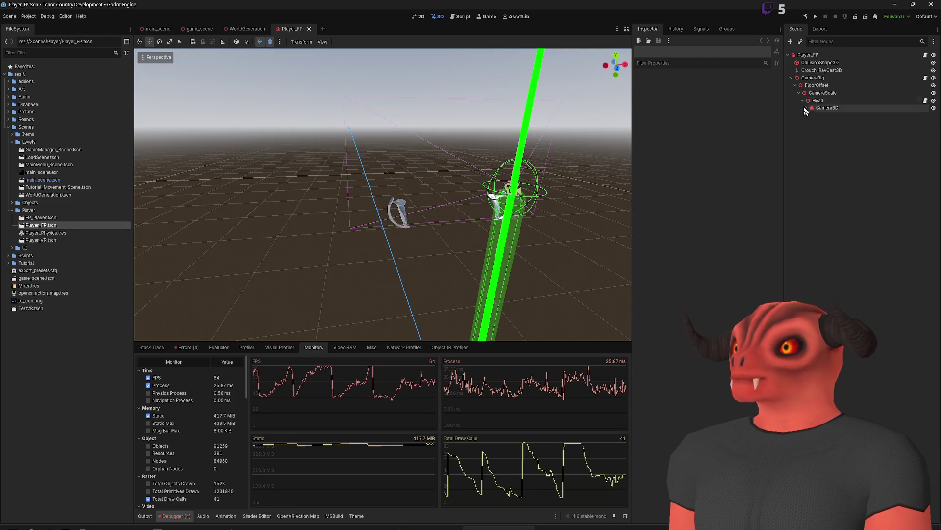
pyautogui.click(52, 241)
pyautogui.doubleClick(51, 243)
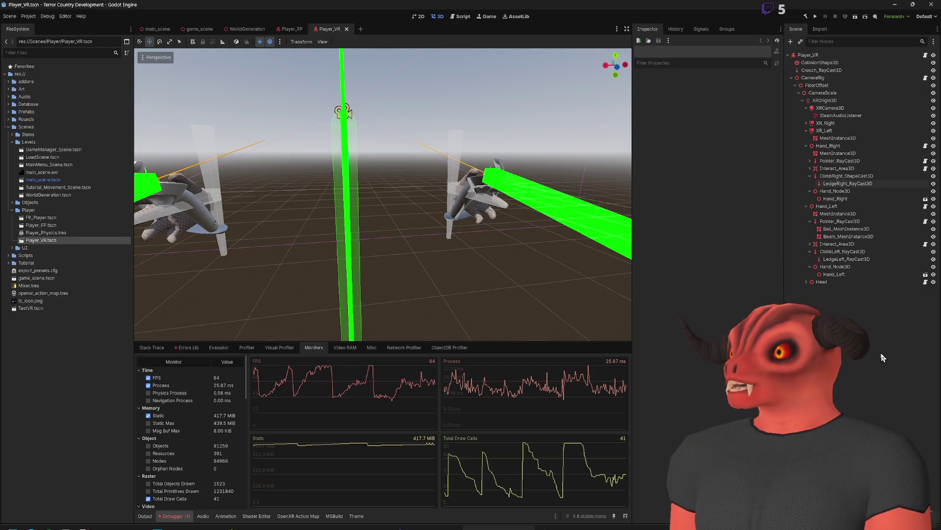
# Step: Close the main_scene and game_scene tabs and delete game_scene.tscn from the project
pyautogui.click(156, 29)
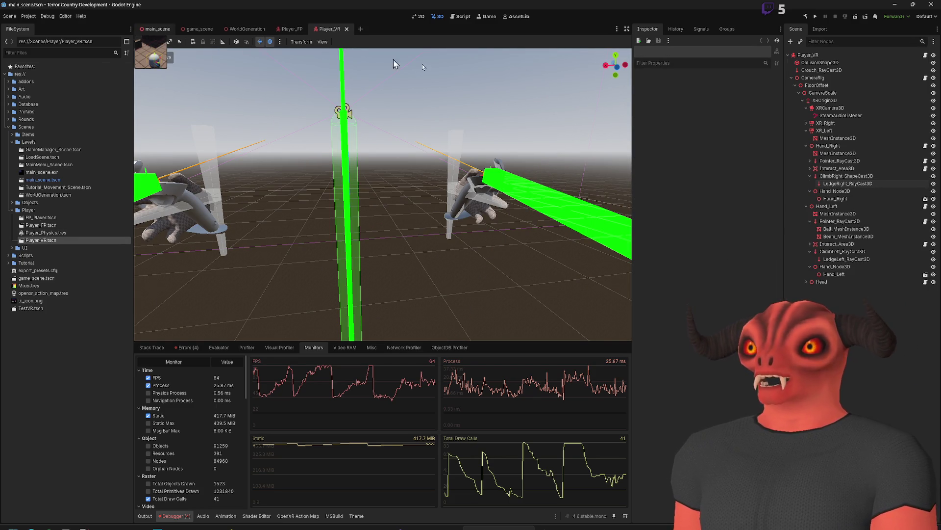
pyautogui.click(204, 29)
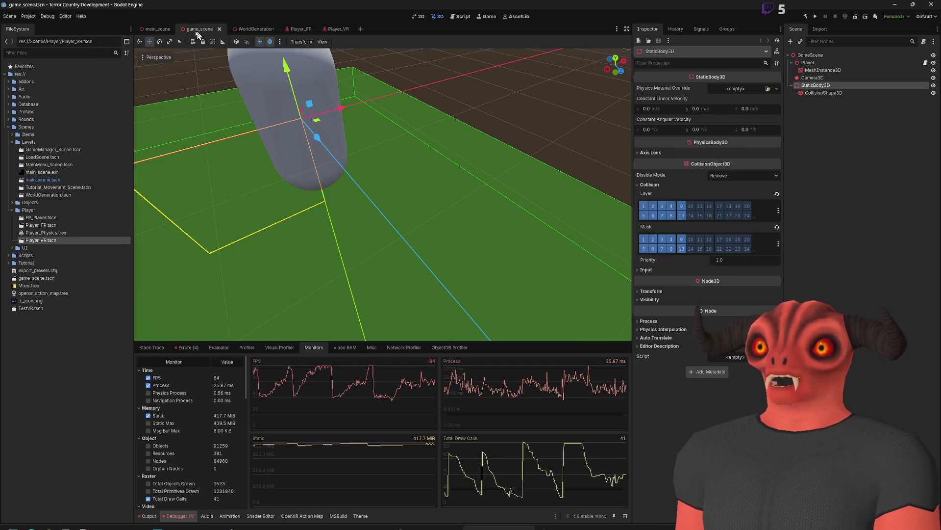
pyautogui.click(168, 30)
pyautogui.click(177, 30)
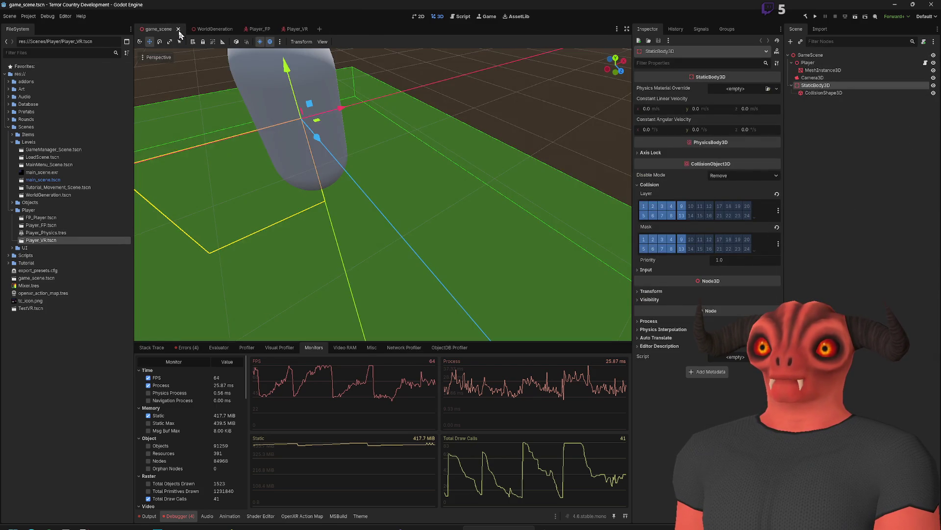
pyautogui.click(179, 30)
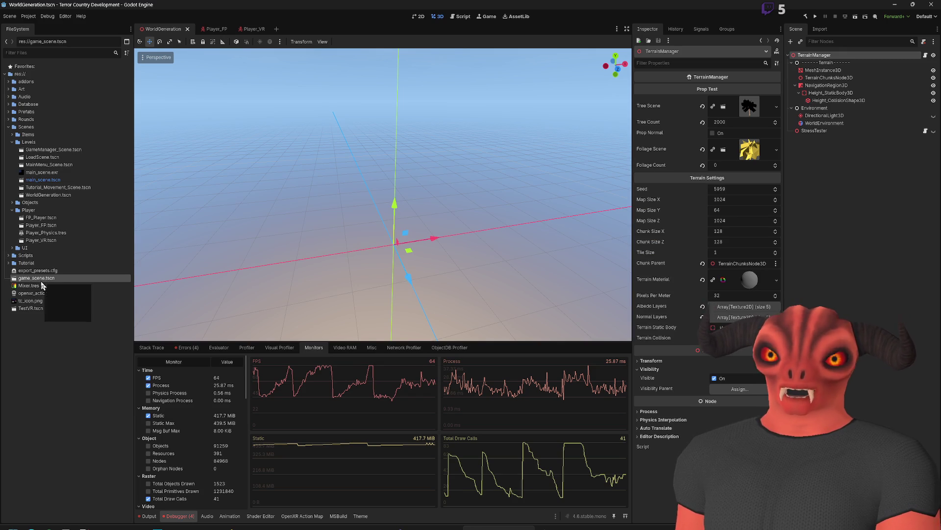
pyautogui.press('Delete')
pyautogui.press('Return')
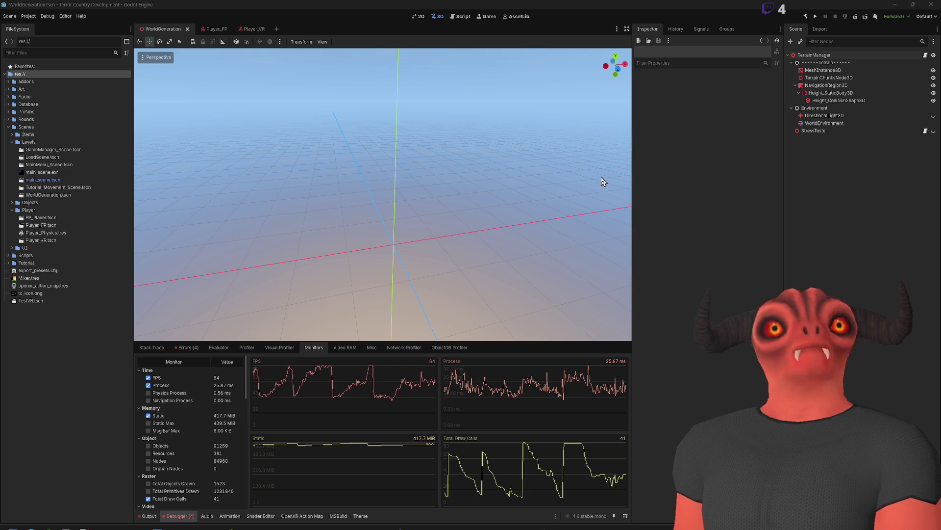
# Step: Switch to the browser showing the VRcompare headset database
pyautogui.hotkey('alt', 'Tab')
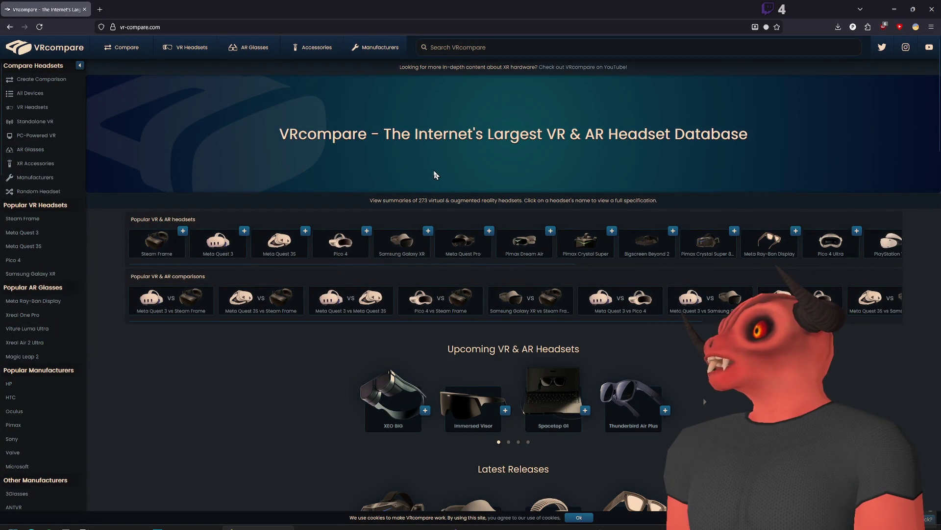
# Step: Compare Meta Quest 3S against Steam Frame by searching 'quest' and 'steam fr'
pyautogui.click(490, 47)
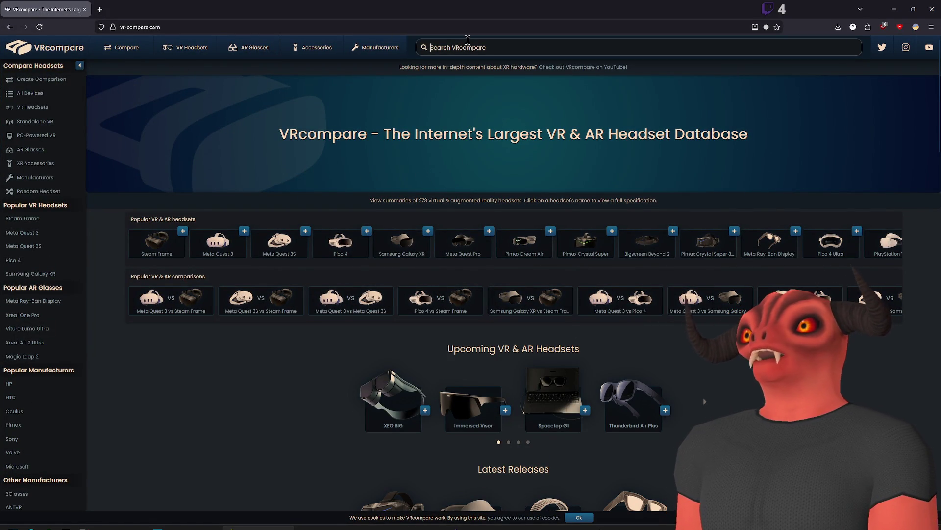
pyautogui.write('index')
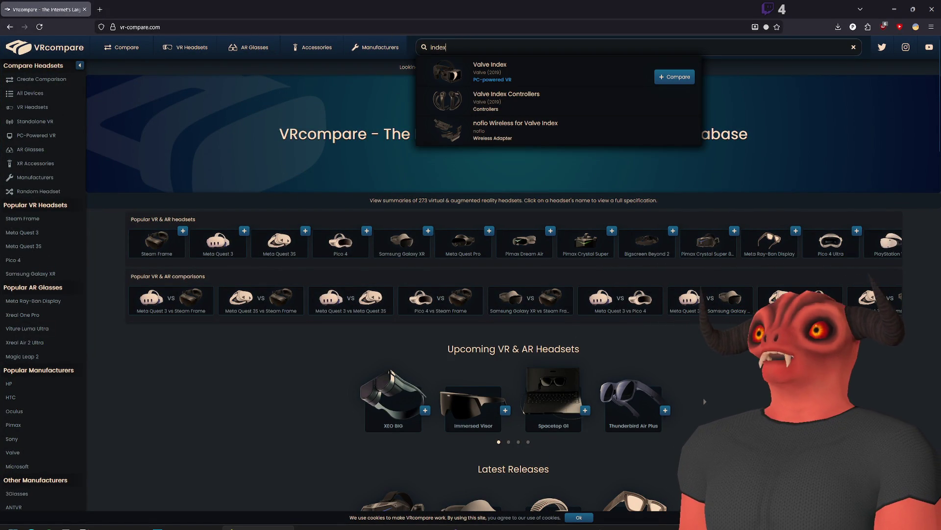
pyautogui.press('Escape')
pyautogui.write('quest')
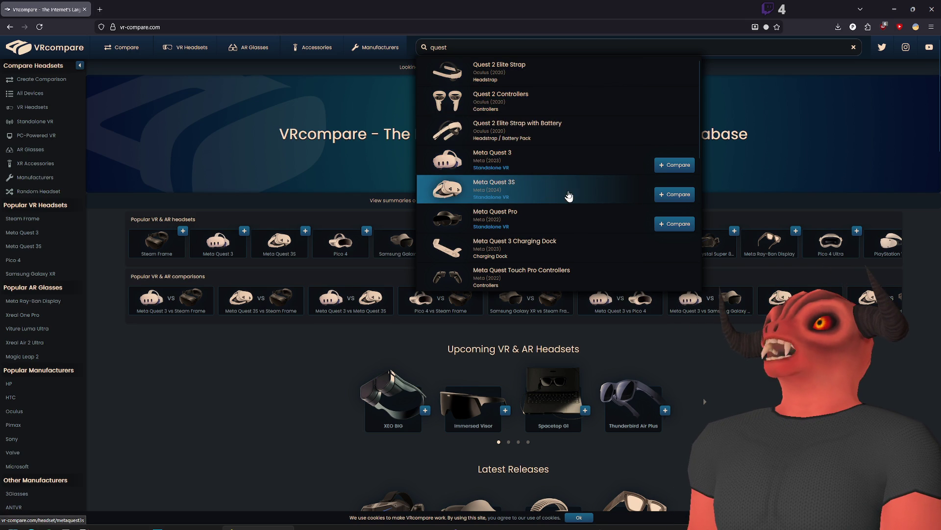
pyautogui.click(675, 194)
pyautogui.hotkey('ctrl', 'a')
pyautogui.write('stt')
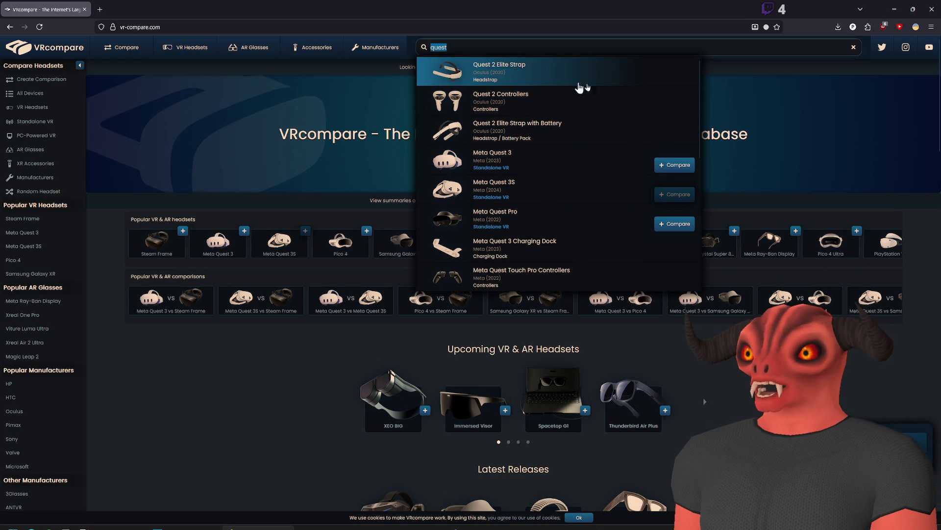
pyautogui.press('BackSpace')
pyautogui.write('eam fr')
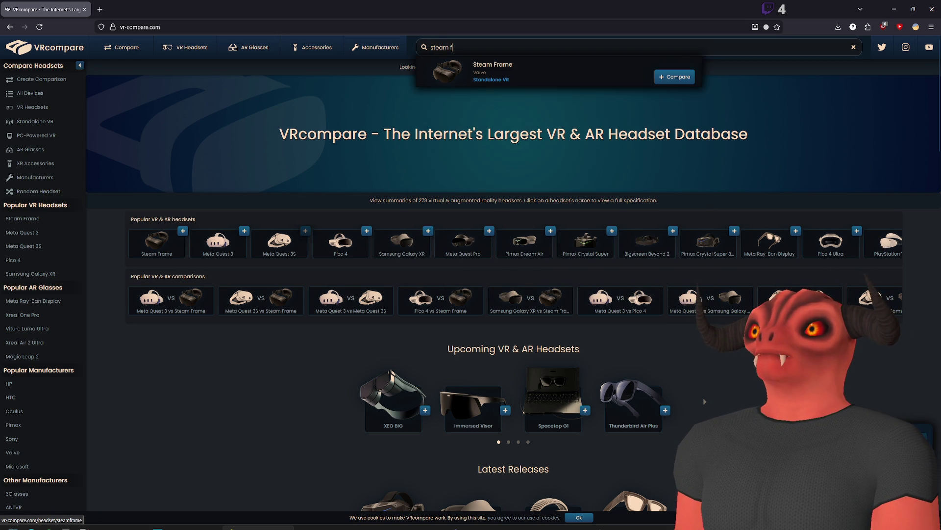
pyautogui.click(665, 82)
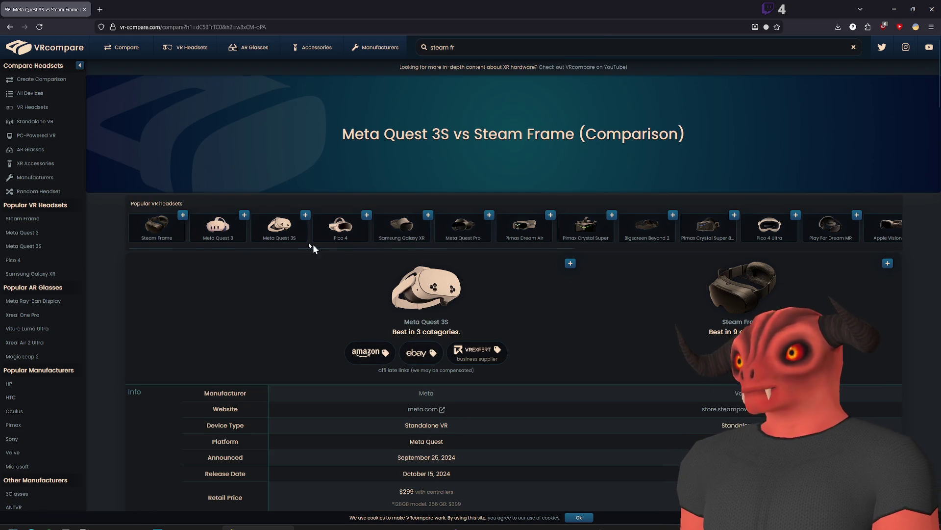
# Step: Highlight both headsets' announcement and release dates
pyautogui.scroll(-5, 298, 236)
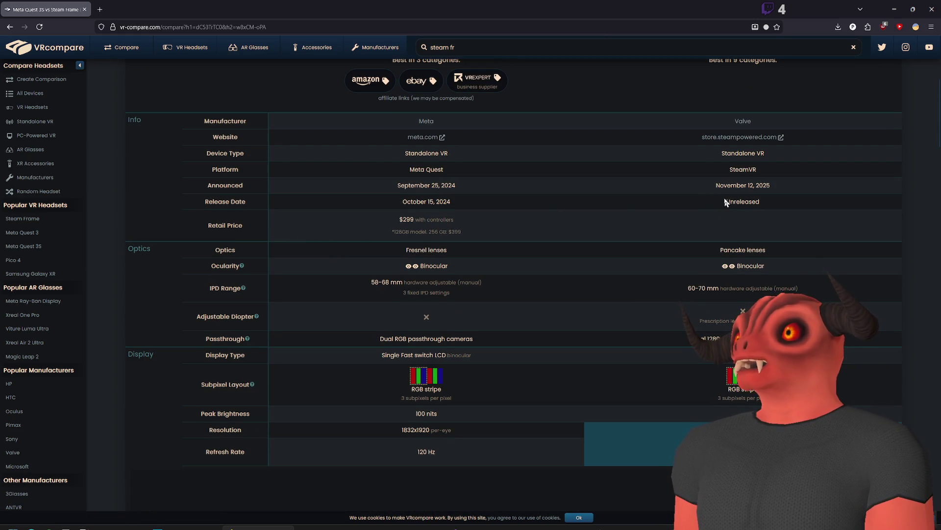
pyautogui.moveTo(420, 185); pyautogui.dragTo(803, 191)
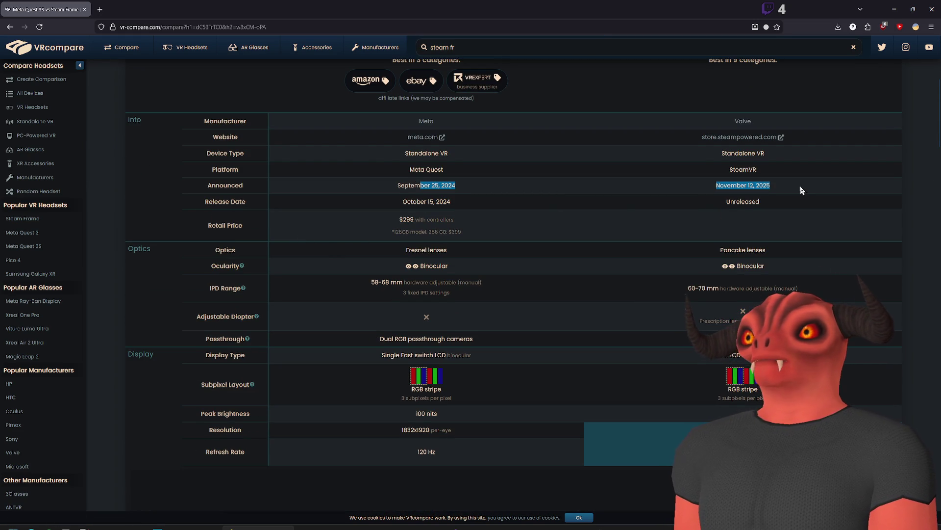
pyautogui.moveTo(434, 201); pyautogui.dragTo(795, 212)
pyautogui.click(796, 212)
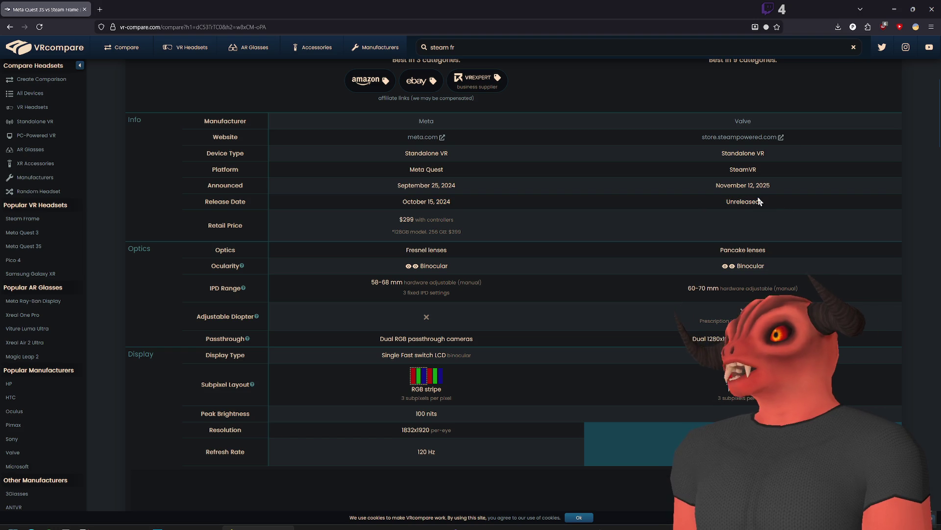
# Step: Scroll past the Display, Image, Device, Tracking and Controllers rows down to Storage
pyautogui.scroll(-4, 765, 196)
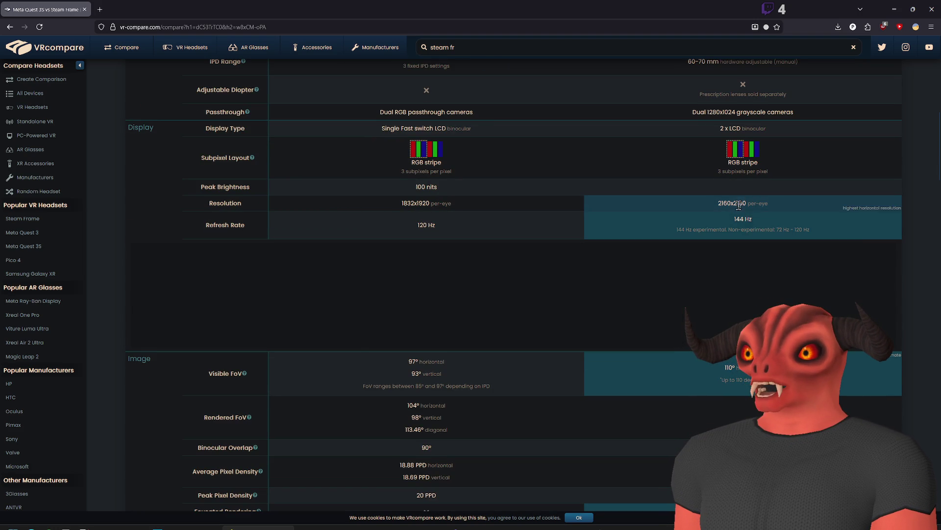
pyautogui.scroll(3, 732, 217)
pyautogui.scroll(-6, 720, 179)
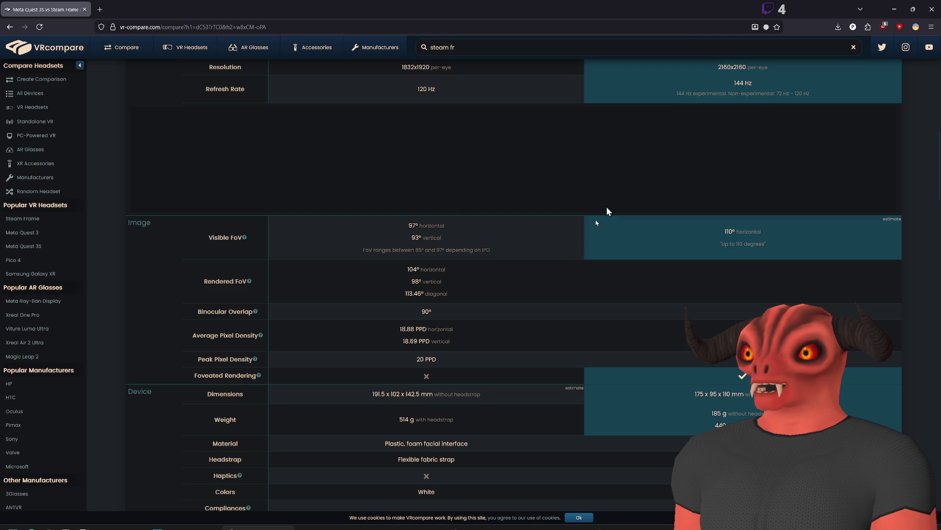
pyautogui.scroll(3, 766, 235)
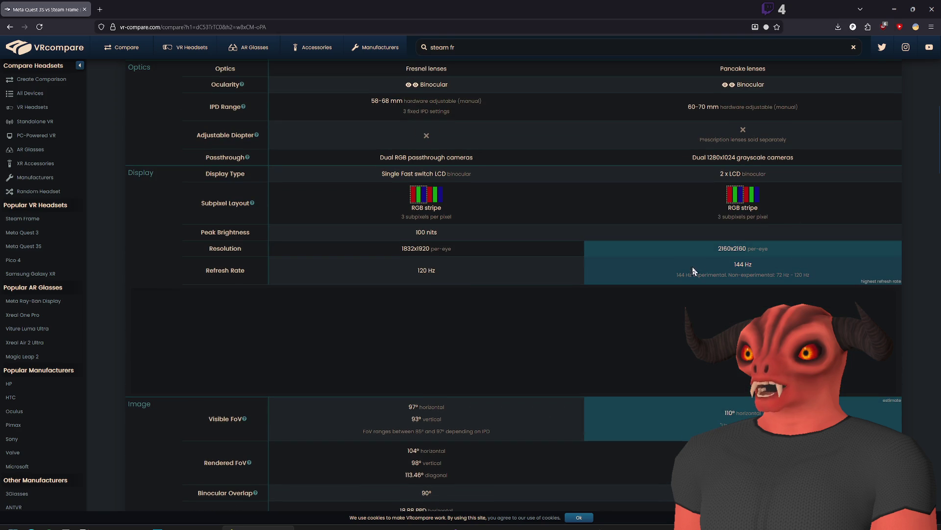
pyautogui.scroll(-3, 758, 250)
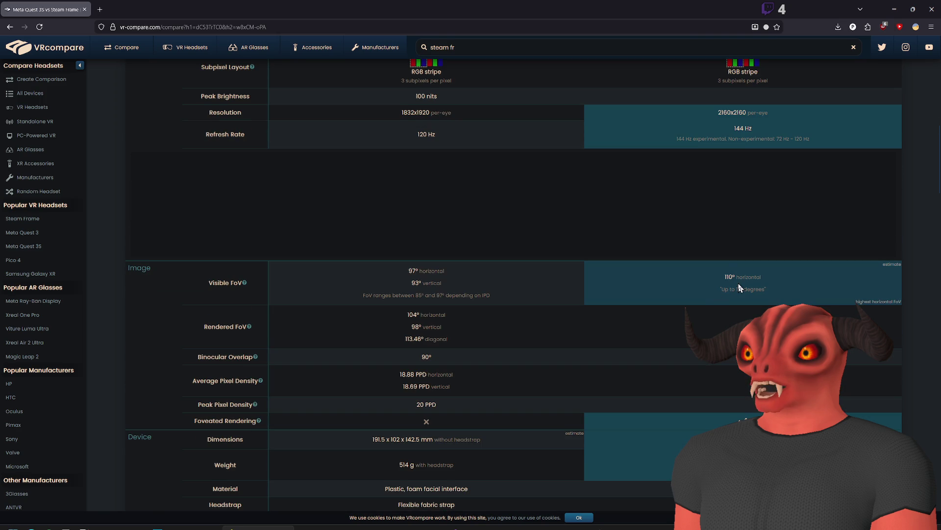
pyautogui.scroll(-2, 701, 262)
pyautogui.scroll(-2, 728, 273)
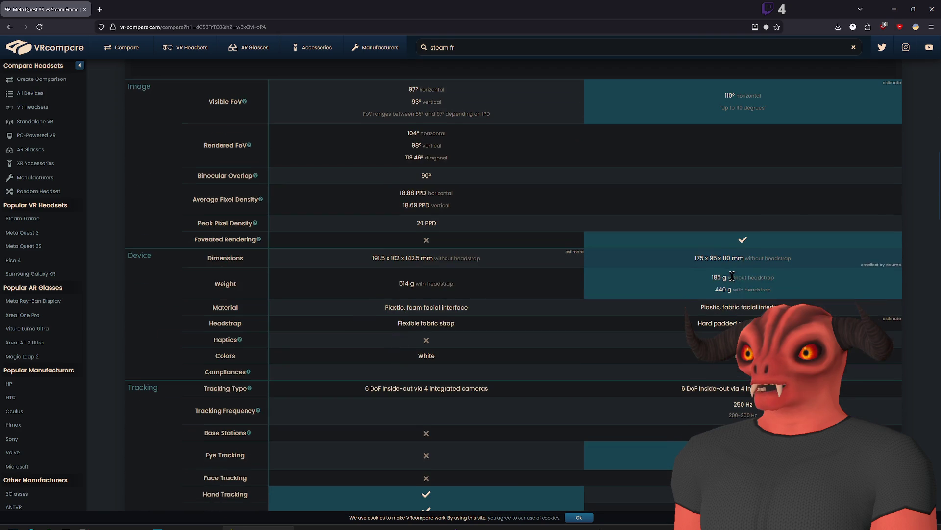
pyautogui.scroll(-3, 777, 295)
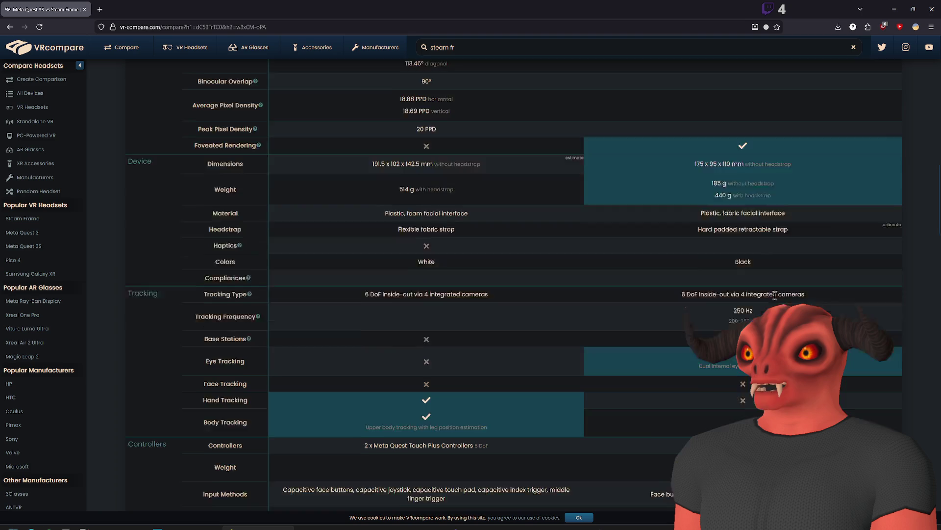
pyautogui.scroll(8, 710, 188)
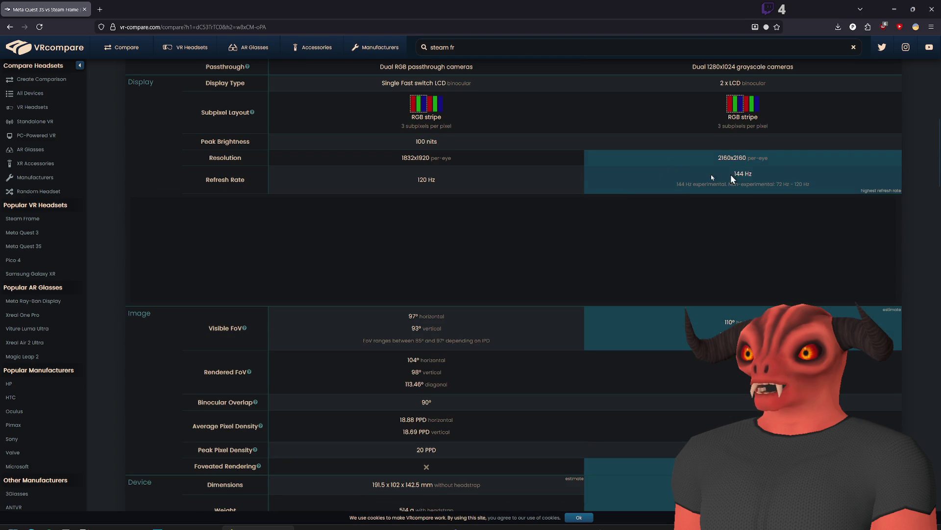
pyautogui.scroll(-9, 633, 359)
pyautogui.scroll(5, 663, 318)
pyautogui.scroll(-6, 663, 152)
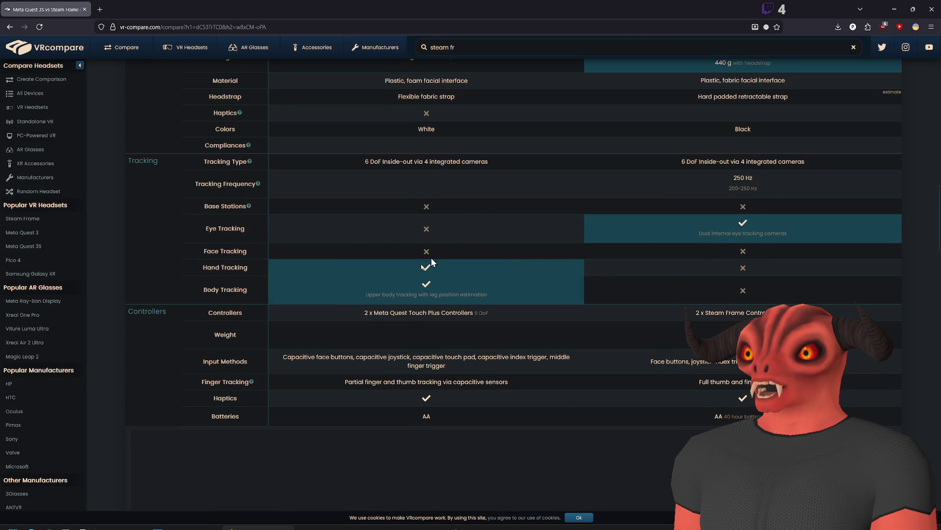
pyautogui.scroll(-6, 474, 326)
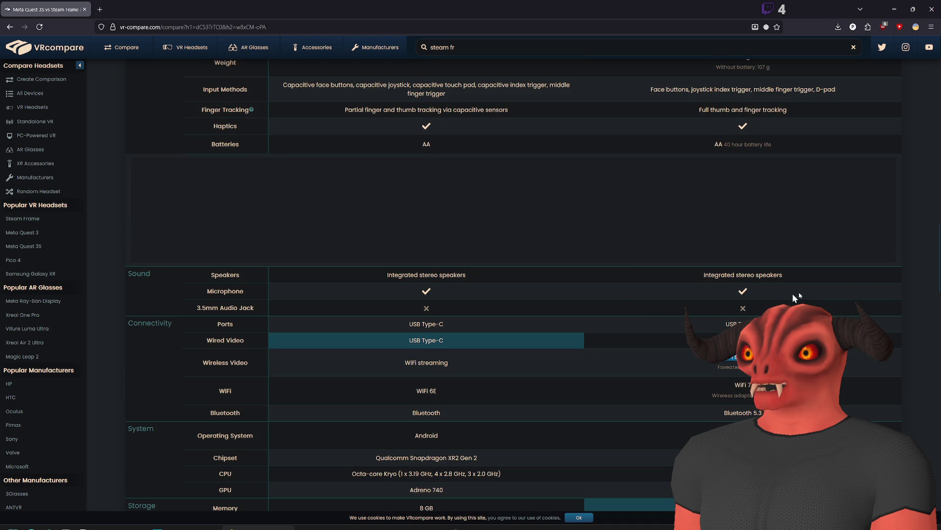
pyautogui.scroll(-2, 815, 293)
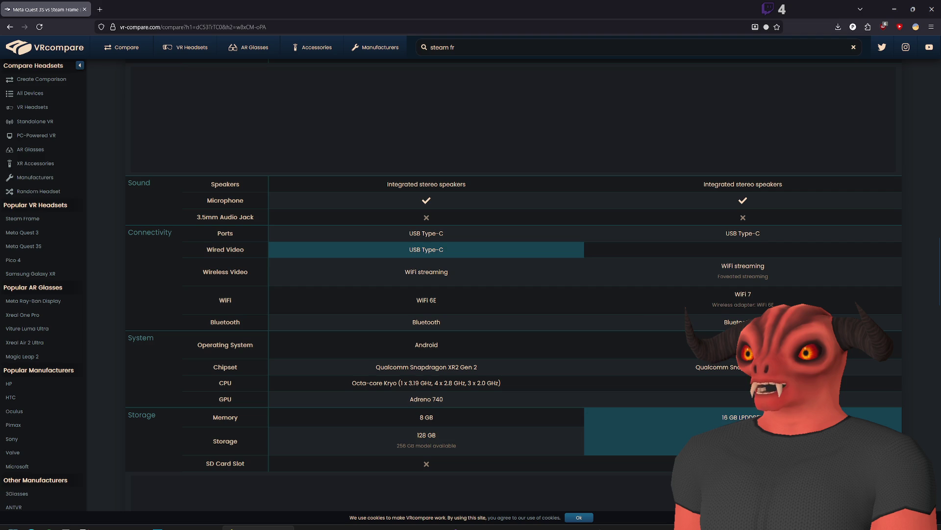
pyautogui.scroll(-3, 764, 245)
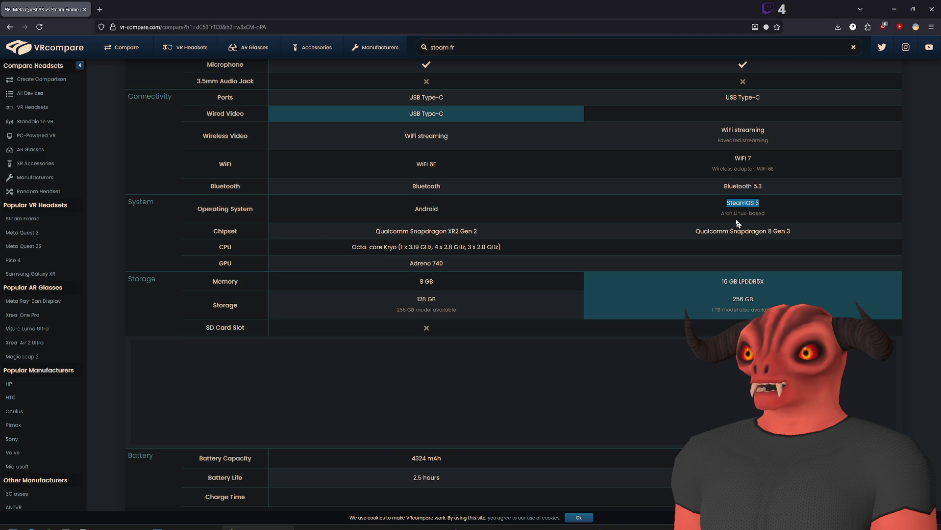
# Step: Highlight the 16 GB LPDDR5X memory value, then settle on highlighting Steam Frame's 256 GB storage
pyautogui.click(715, 284)
pyautogui.moveTo(715, 284); pyautogui.dragTo(816, 291)
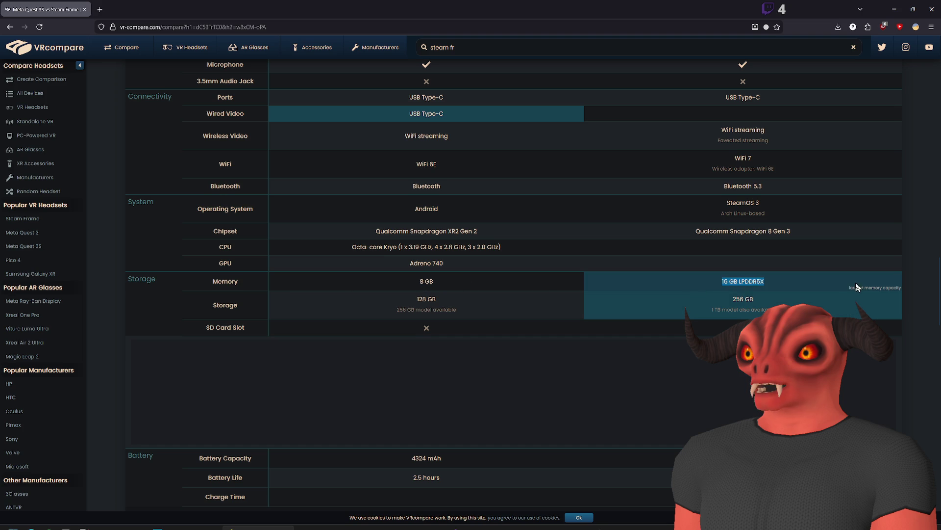
pyautogui.doubleClick(753, 283)
pyautogui.click(737, 284)
pyautogui.moveTo(729, 296); pyautogui.dragTo(828, 303)
pyautogui.moveTo(418, 281); pyautogui.dragTo(730, 304)
pyautogui.moveTo(637, 301); pyautogui.dragTo(789, 305)
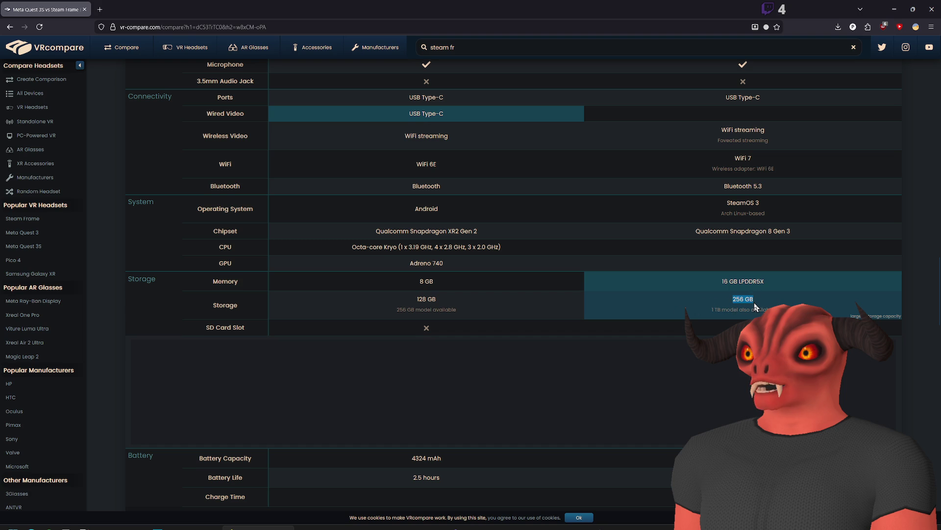
pyautogui.scroll(-2, 762, 306)
pyautogui.scroll(-2, 665, 297)
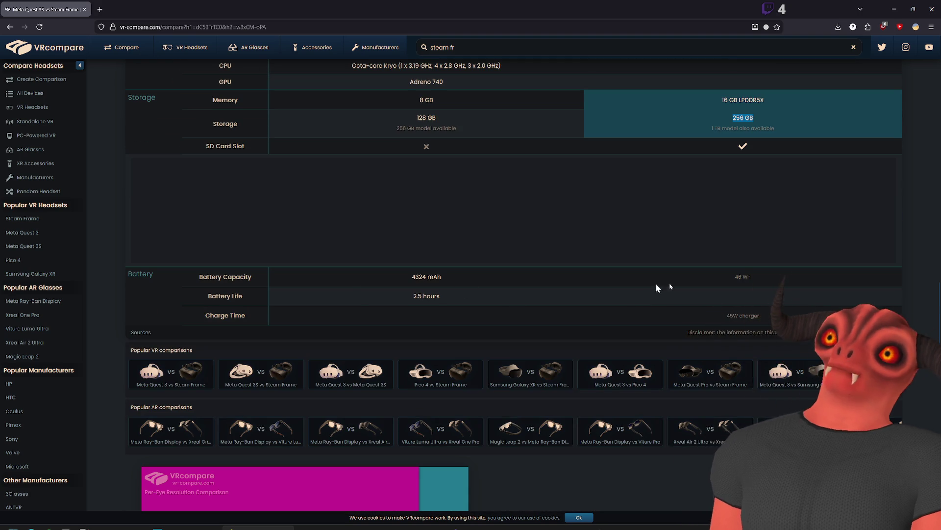
pyautogui.scroll(-8, 323, 289)
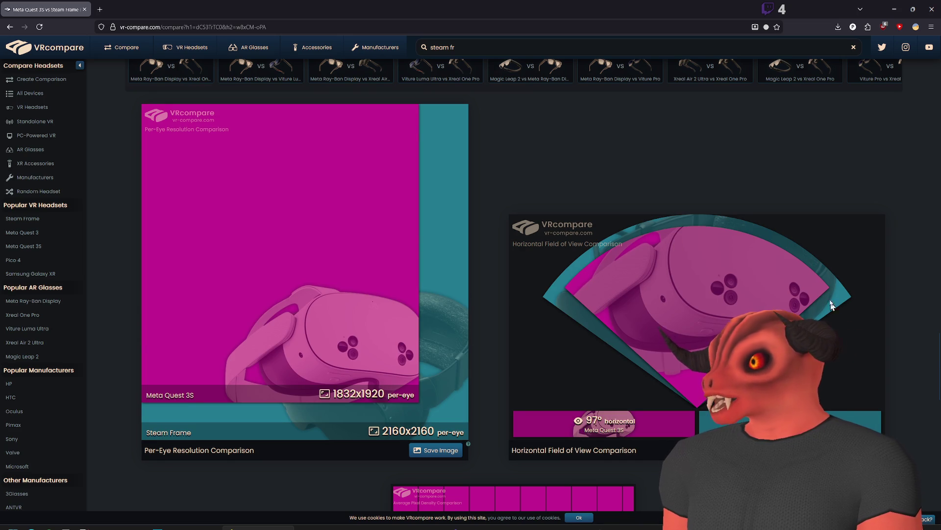
pyautogui.scroll(-6, 675, 249)
pyautogui.scroll(4, 675, 250)
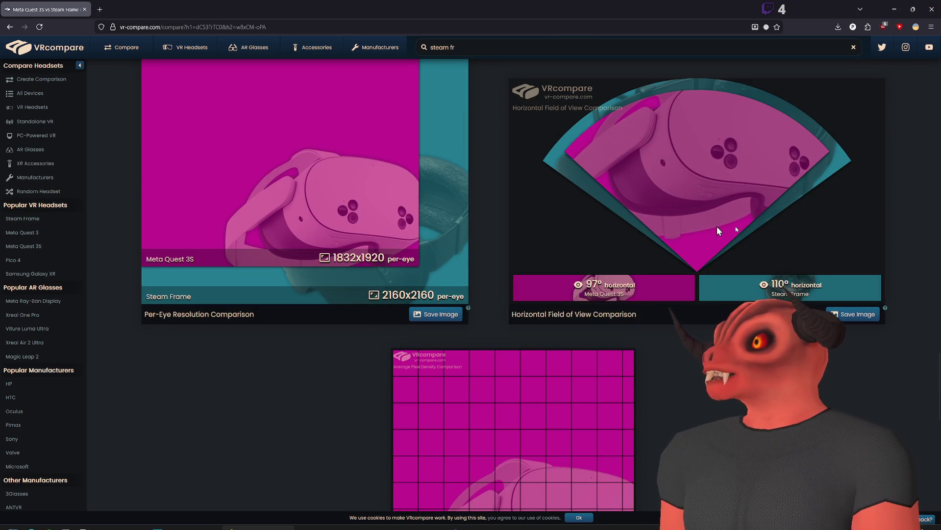
pyautogui.scroll(-5, 637, 192)
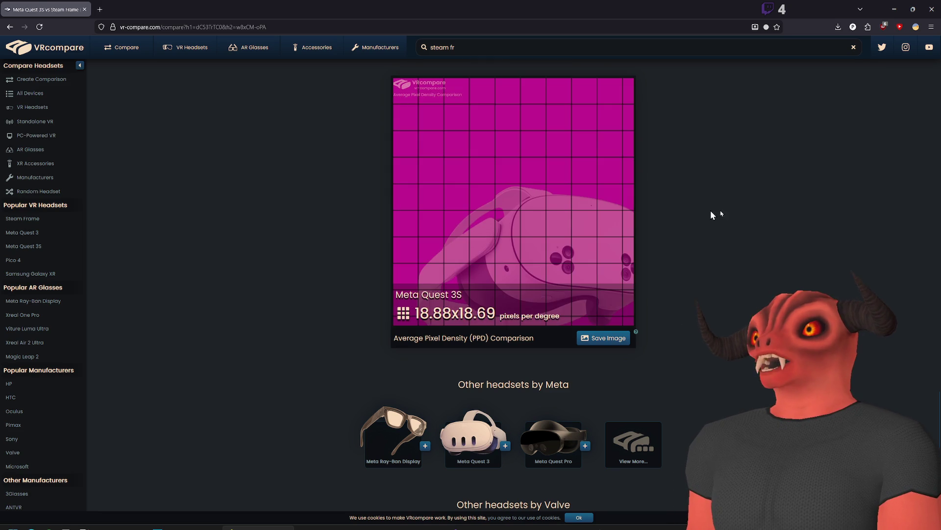
pyautogui.scroll(1, 750, 206)
pyautogui.scroll(-8, 837, 262)
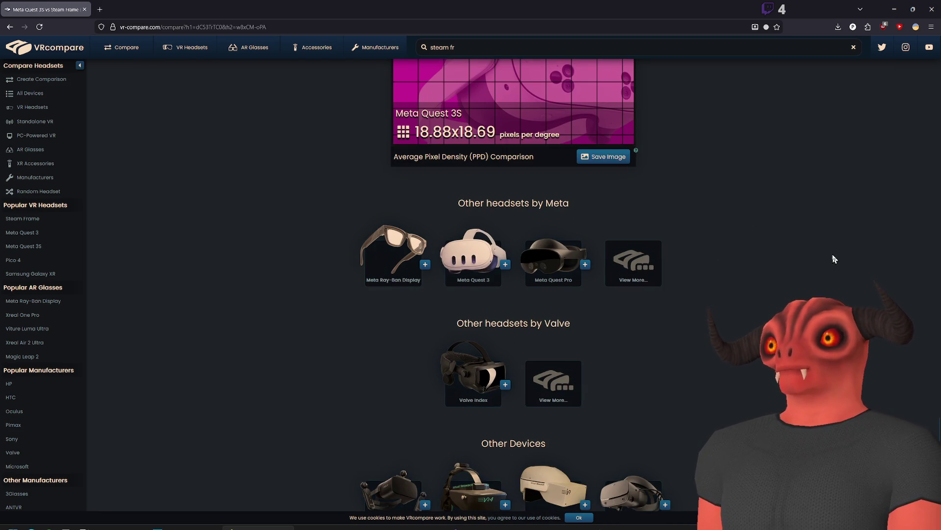
pyautogui.scroll(8, 844, 265)
pyautogui.scroll(-10, 825, 289)
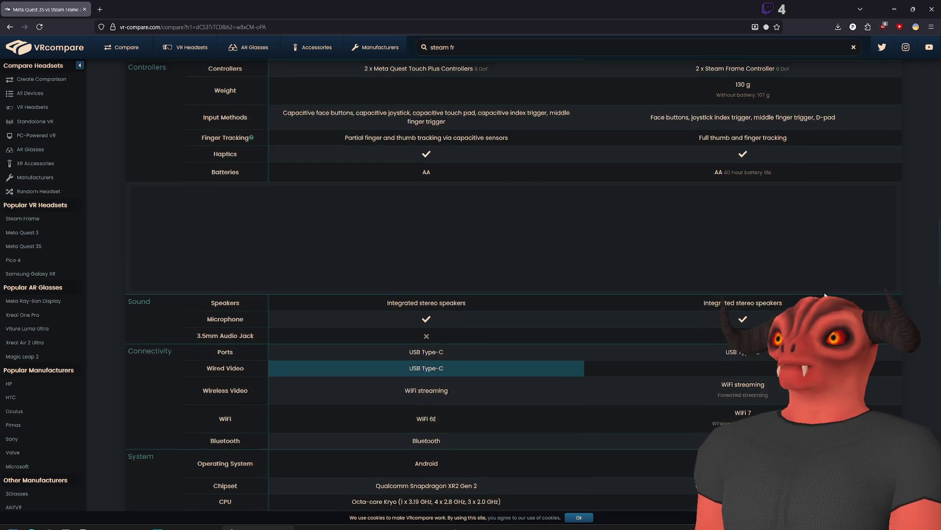
pyautogui.scroll(3, 365, 289)
pyautogui.scroll(15, 261, 246)
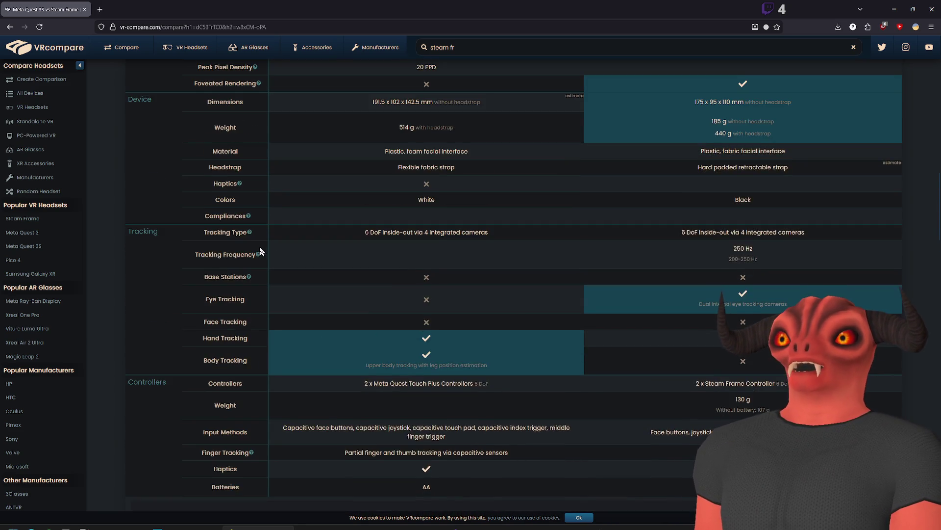
pyautogui.scroll(5, 252, 228)
pyautogui.scroll(-20, 286, 237)
pyautogui.scroll(8, 289, 244)
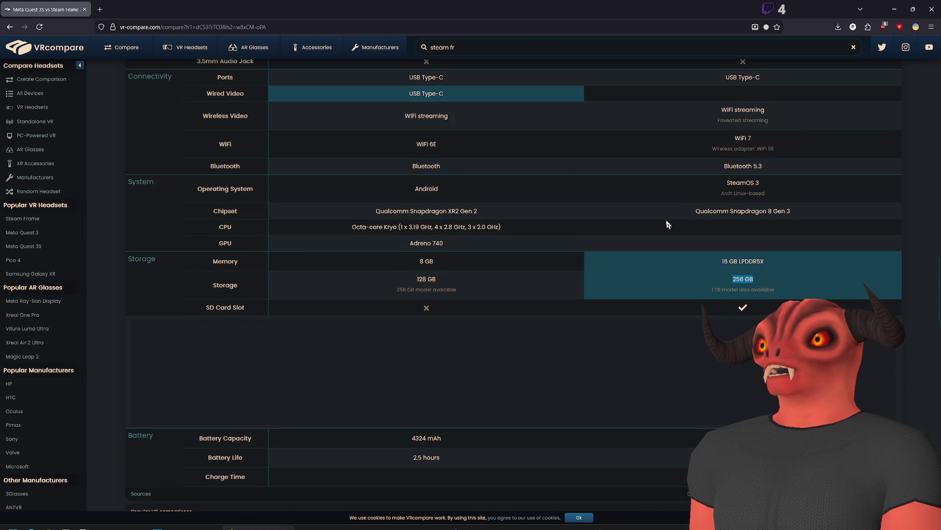
pyautogui.scroll(1, 760, 242)
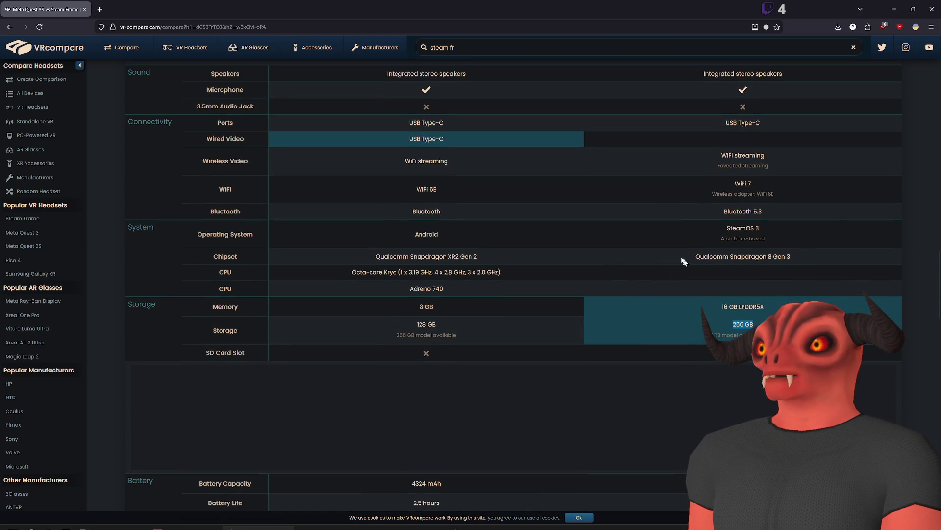
pyautogui.moveTo(722, 256)
pyautogui.mouseDown()
pyautogui.moveTo(785, 256)
pyautogui.moveTo(660, 248)
pyautogui.moveTo(375, 257)
pyautogui.mouseUp()
# Step: Extend the highlight across both chipset names, then switch from the browser to Photoshop
pyautogui.click(804, 258)
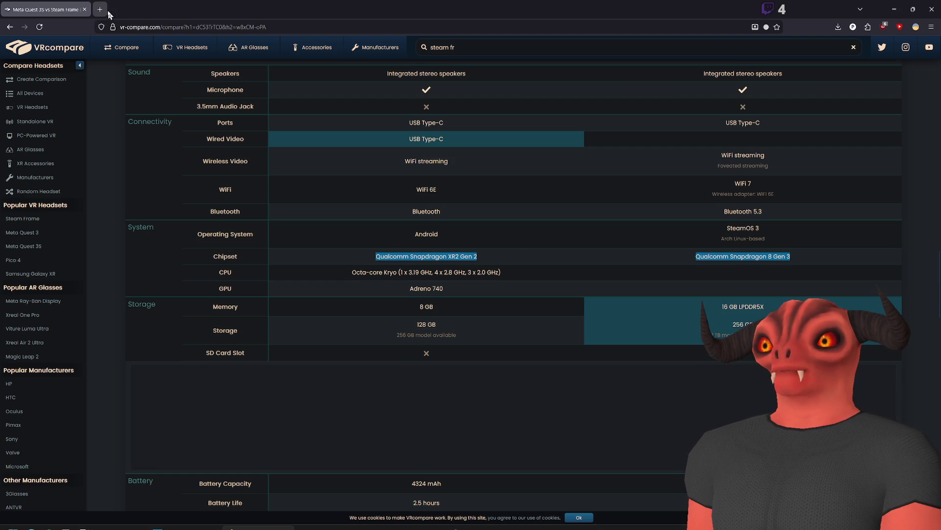
pyautogui.hotkey('alt', 'Tab')
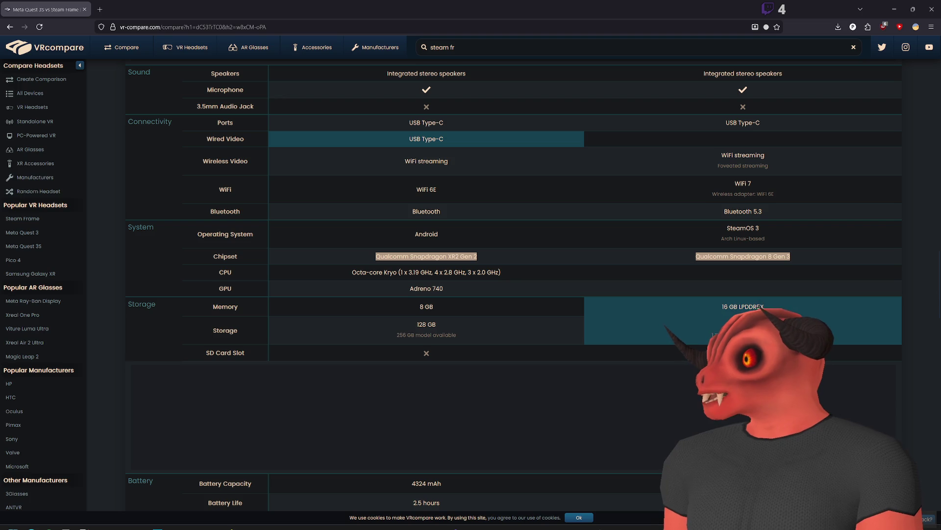
pyautogui.hotkey('alt', 'Tab')
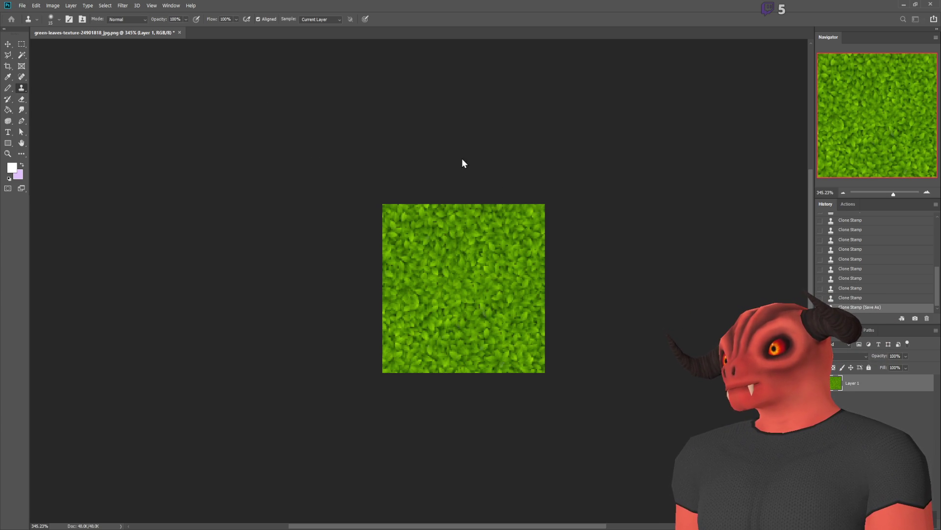
# Step: Create a new blank Photoshop document with Ctrl+Alt+N
pyautogui.hotkey('ctrl', 'alt', 'n')
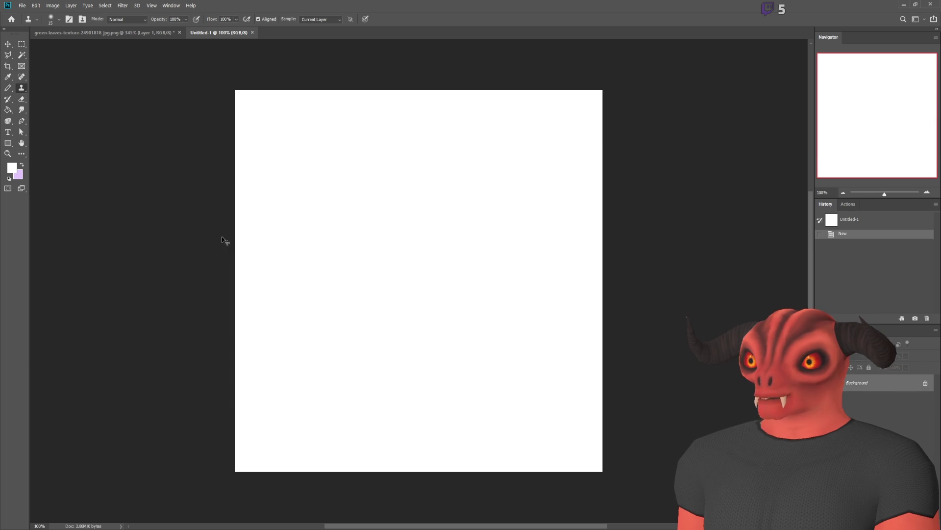
# Step: Paste the mountain diagram, shift it left, and zoom to inspect the PERIPHERAL, BLEND and FOVEAL labels
pyautogui.hotkey('ctrl', 'v')
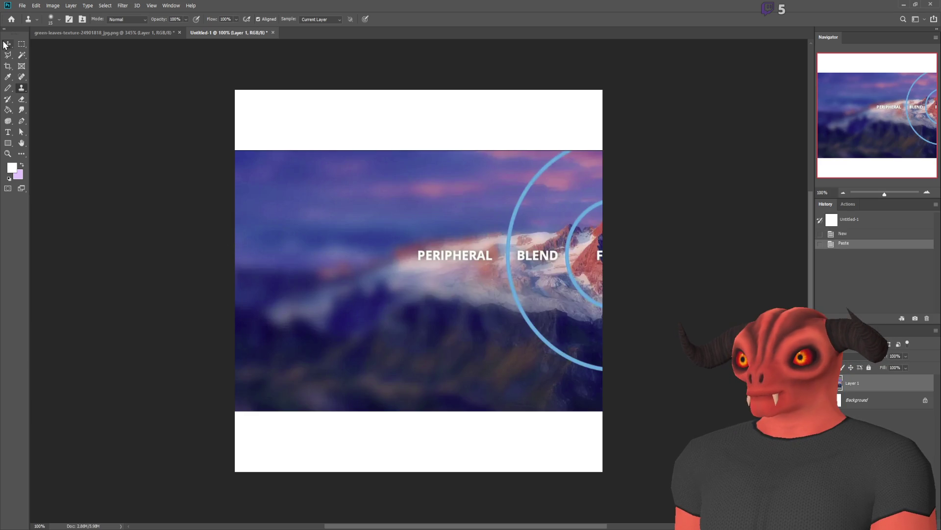
pyautogui.moveTo(601, 248)
pyautogui.mouseDown()
pyautogui.moveTo(470, 229)
pyautogui.moveTo(586, 184)
pyautogui.mouseUp()
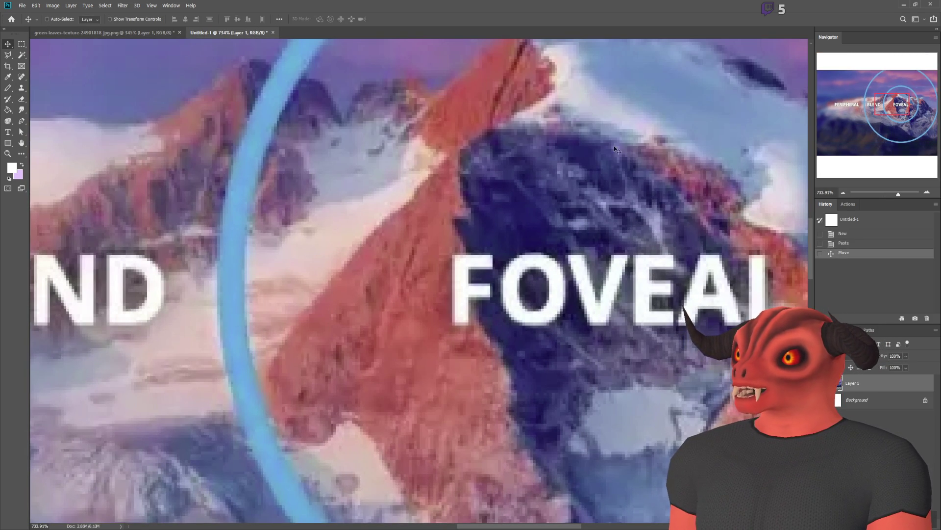
pyautogui.scroll(1, 517, 126)
pyautogui.scroll(3, 517, 127)
pyautogui.scroll(-2, 512, 203)
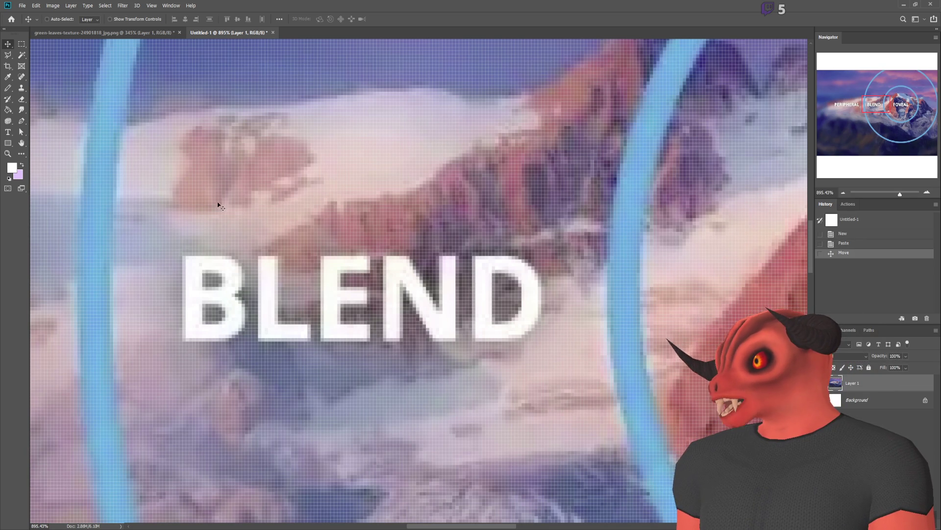
pyautogui.scroll(-5, 210, 196)
pyautogui.scroll(4, 285, 156)
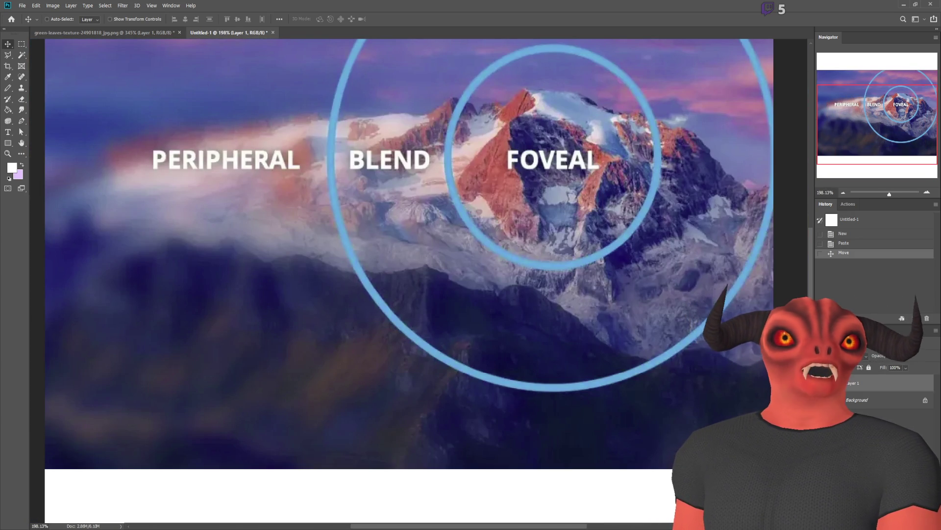
pyautogui.scroll(3, 443, 147)
pyautogui.scroll(-3, 443, 147)
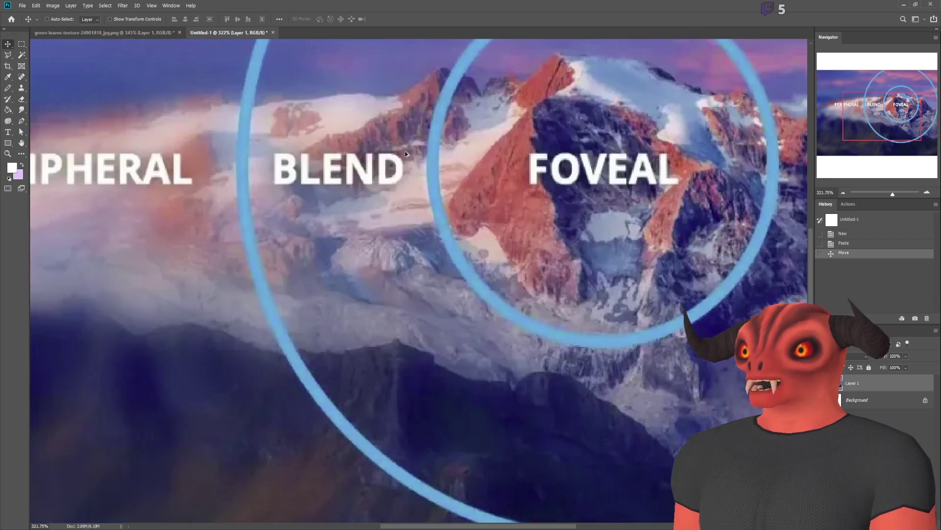
pyautogui.scroll(2, 88, 127)
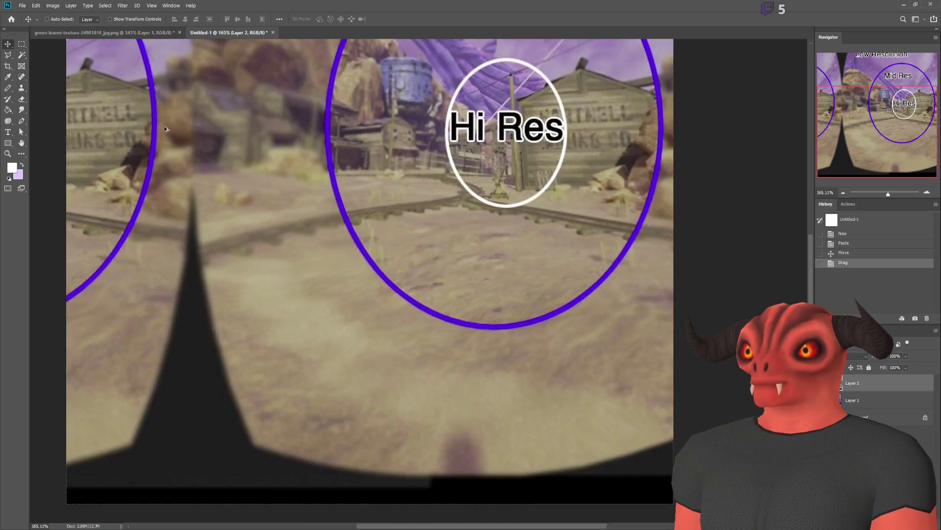
# Step: Nudge Layer 2's foveation reference image about 44 px left and 12 px up
pyautogui.scroll(-2, 165, 128)
pyautogui.scroll(10, 329, 250)
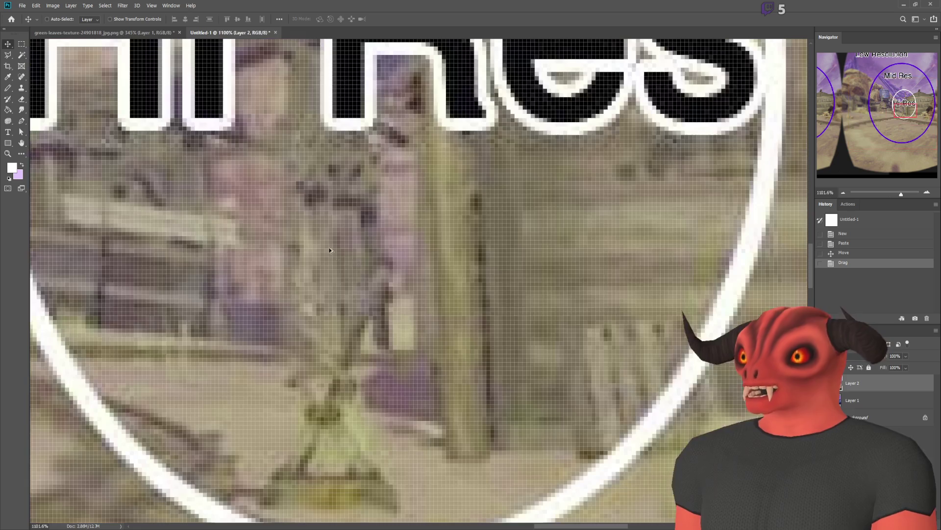
pyautogui.scroll(-5, 330, 250)
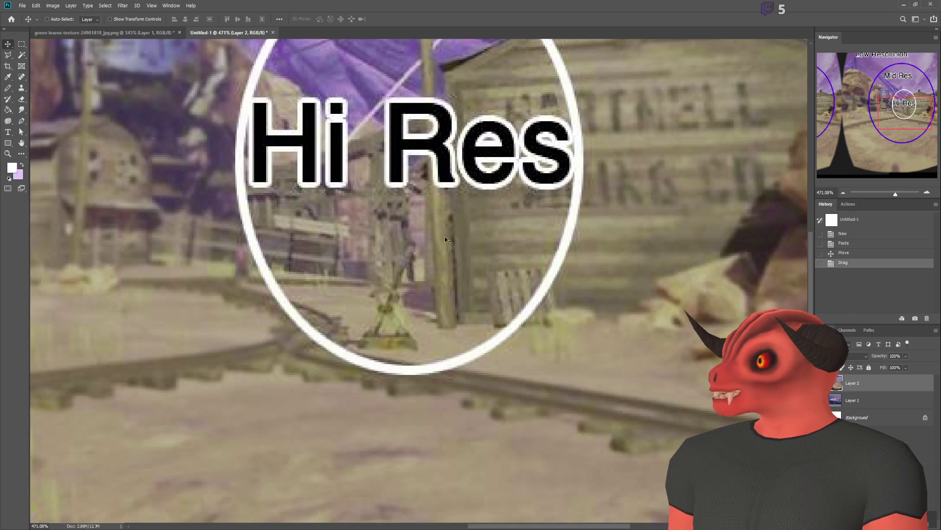
pyautogui.scroll(-4, 712, 197)
pyautogui.scroll(6, 710, 196)
pyautogui.scroll(-7, 591, 238)
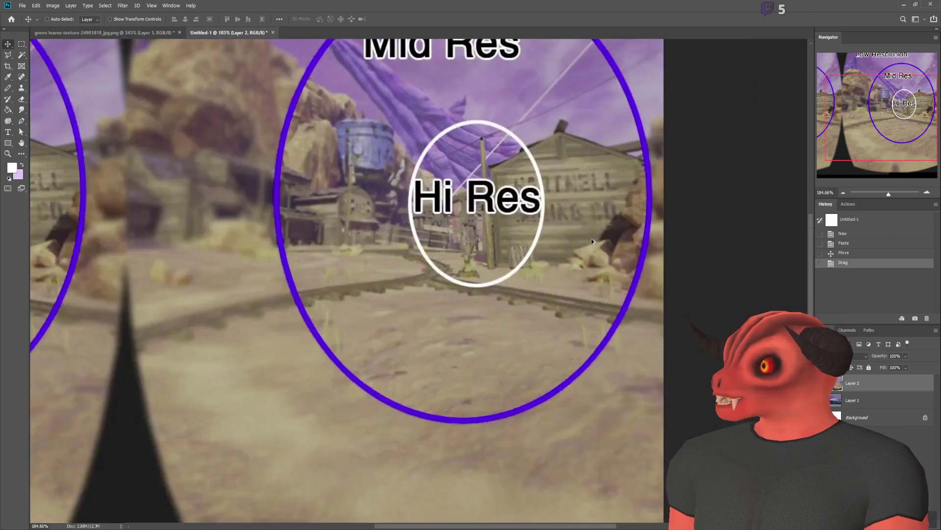
pyautogui.scroll(5, 612, 210)
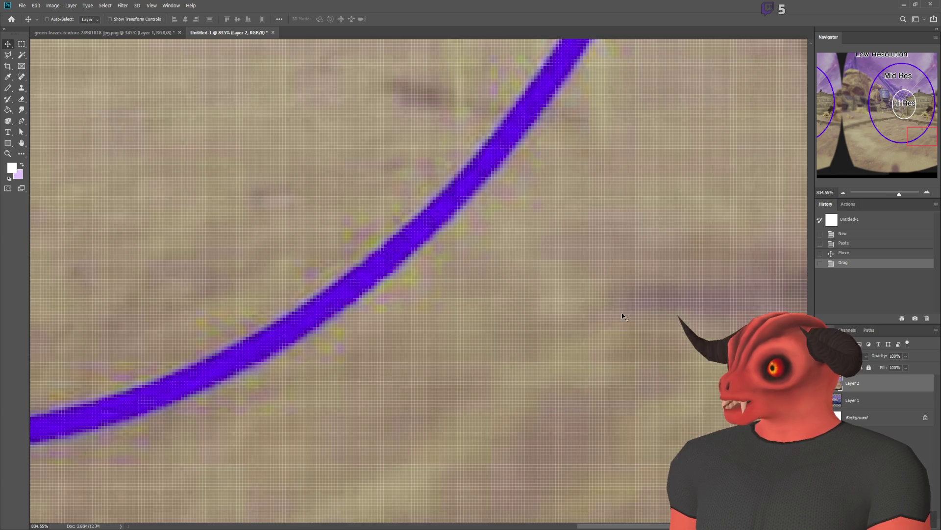
pyautogui.scroll(-6, 604, 307)
pyautogui.scroll(-3, 394, 262)
pyautogui.scroll(2, 266, 208)
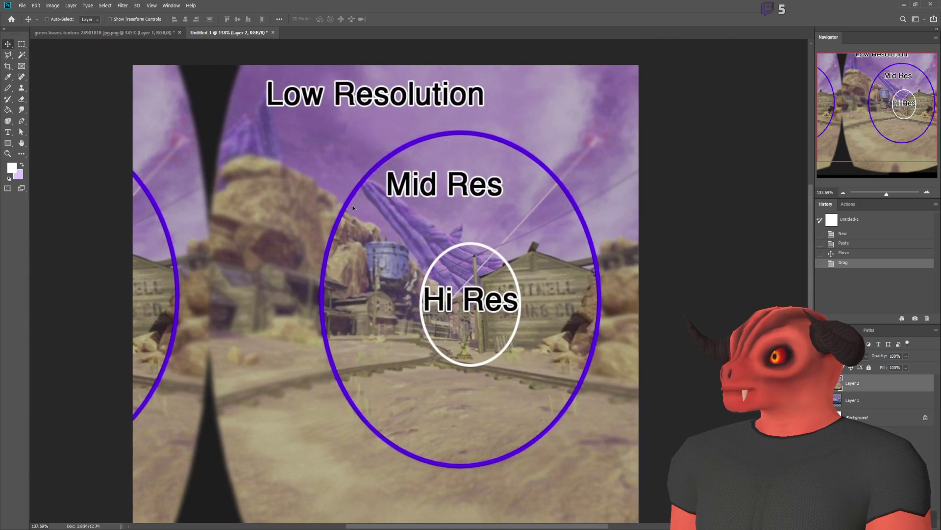
pyautogui.moveTo(493, 283); pyautogui.dragTo(470, 277)
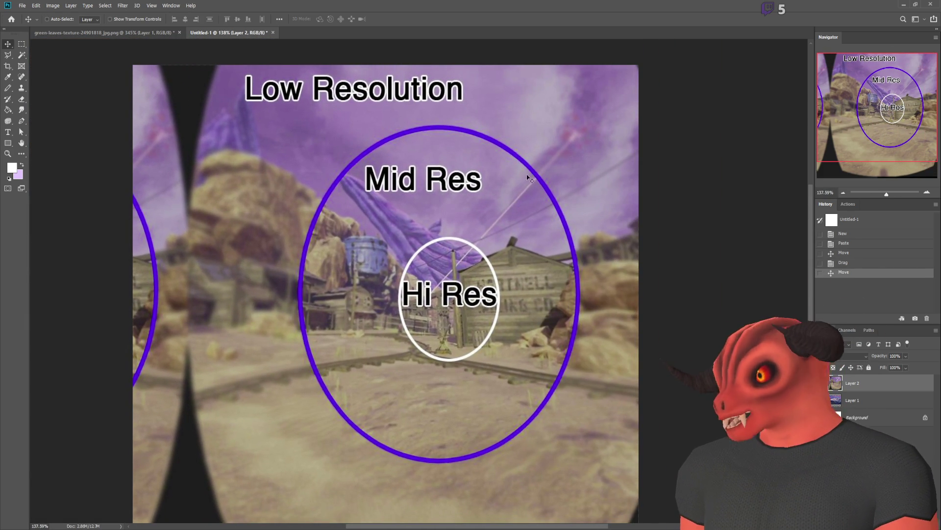
# Step: Zoom in and out to compare the Low Resolution, Mid Res and Hi Res detail
pyautogui.scroll(-2, 491, 290)
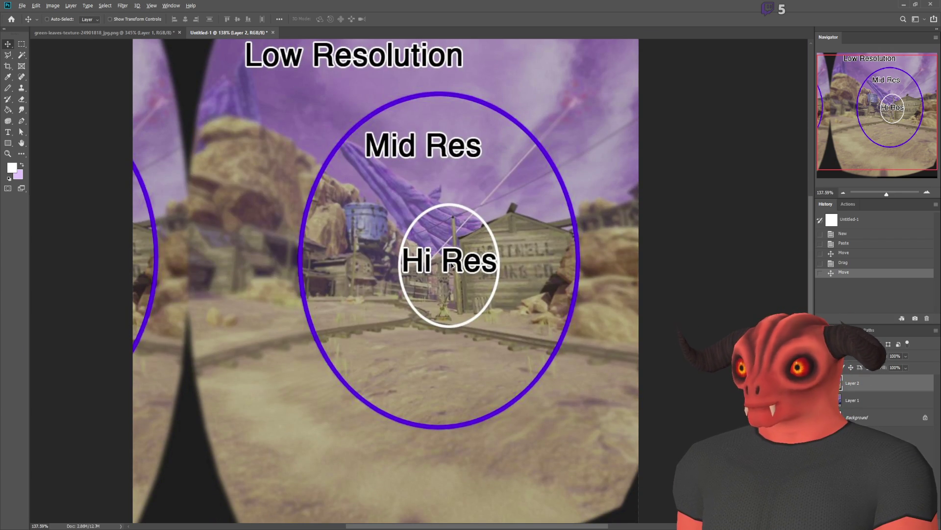
pyautogui.scroll(5, 451, 265)
pyautogui.scroll(-4, 461, 265)
pyautogui.scroll(-1, 471, 265)
pyautogui.scroll(4, 613, 266)
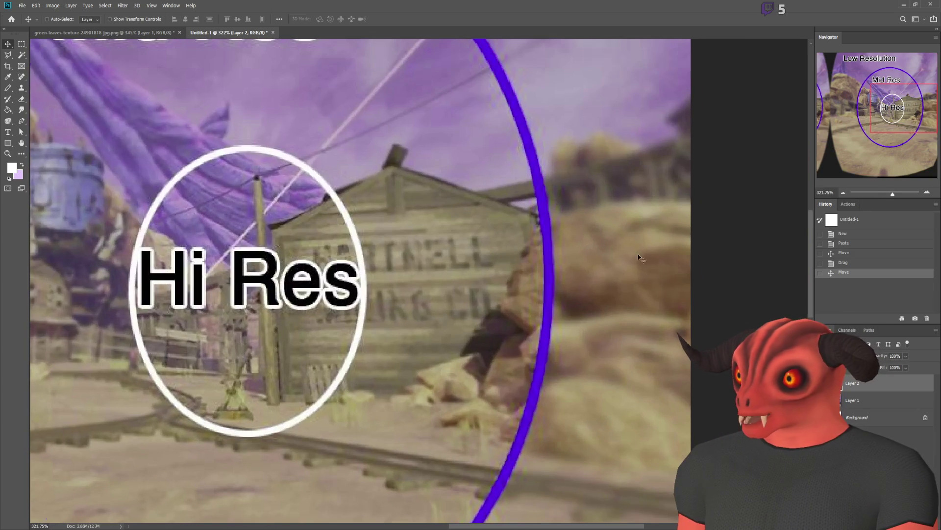
pyautogui.scroll(-3, 662, 260)
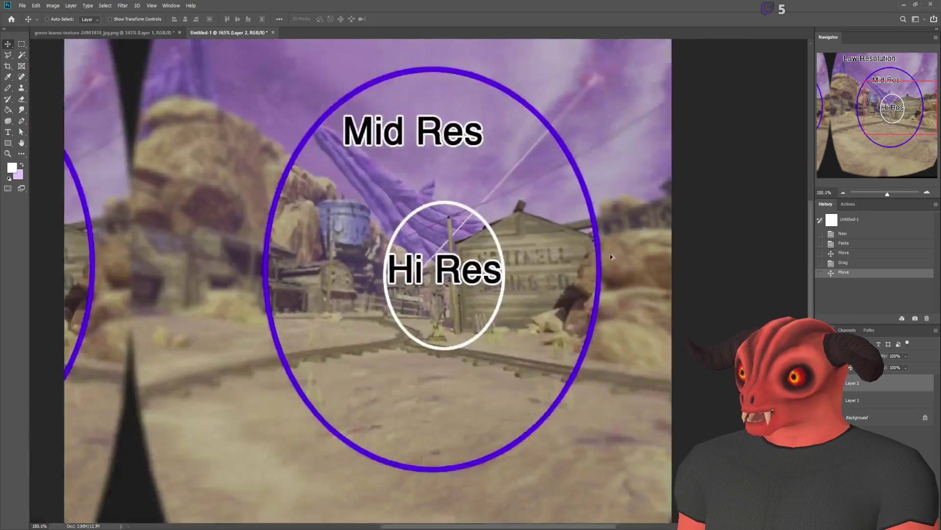
pyautogui.scroll(2, 633, 256)
pyautogui.scroll(-3, 637, 265)
pyautogui.scroll(3, 644, 283)
pyautogui.scroll(3, 600, 289)
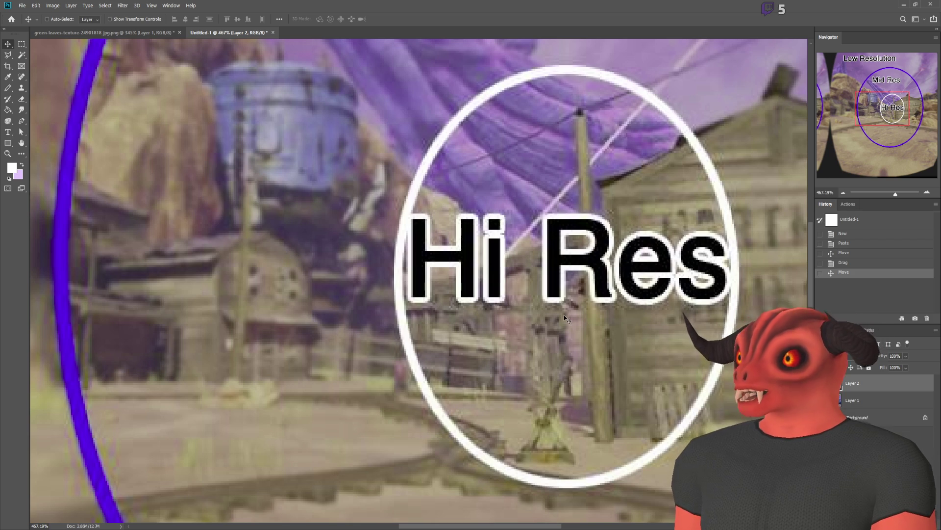
pyautogui.scroll(2, 551, 309)
pyautogui.scroll(-8, 540, 302)
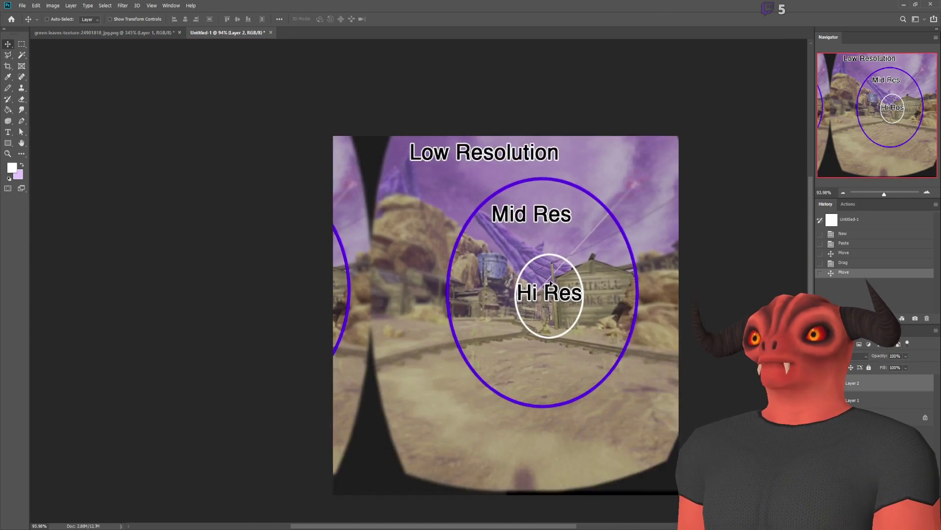
pyautogui.scroll(2, 559, 310)
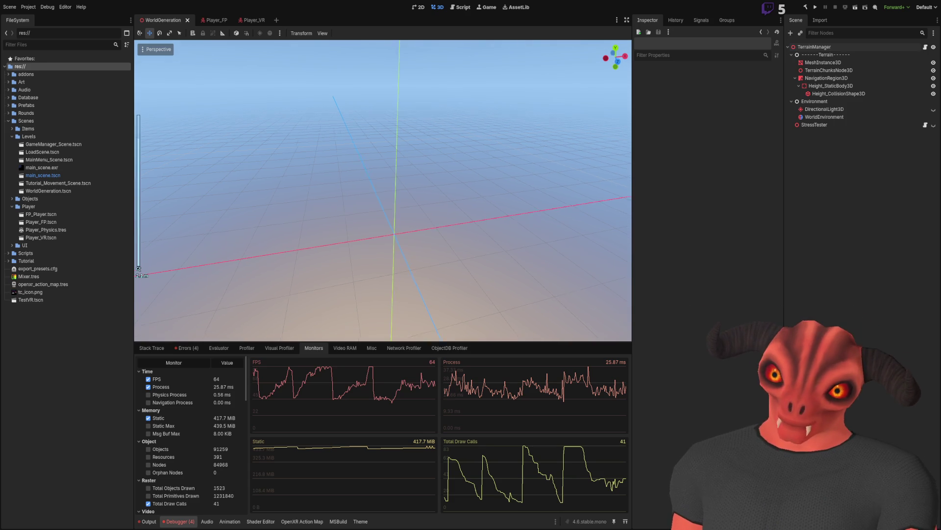
# Step: Orbit the WorldGeneration 3D view around the scene grid while the monitors hold at 64 FPS
pyautogui.moveTo(310, 257); pyautogui.dragTo(340, 254)
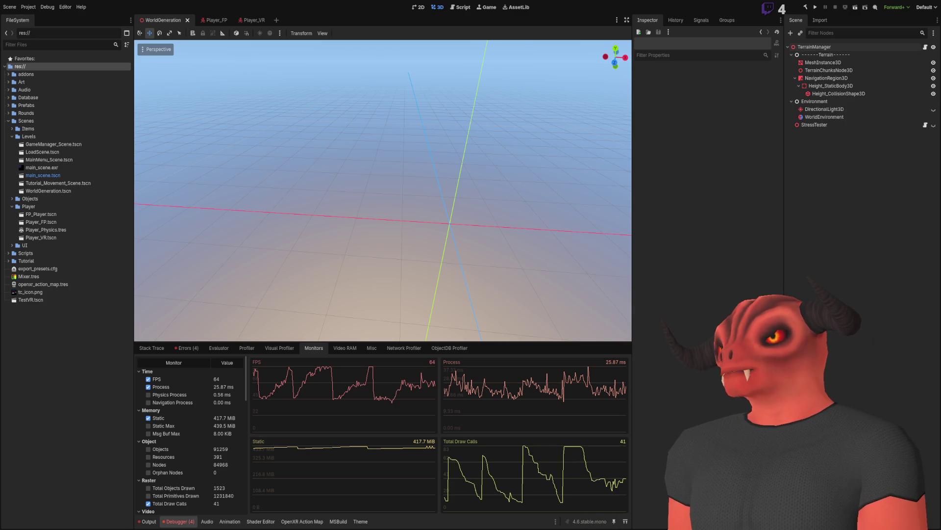
pyautogui.moveTo(434, 221); pyautogui.dragTo(453, 219)
pyautogui.scroll(3, 435, 221)
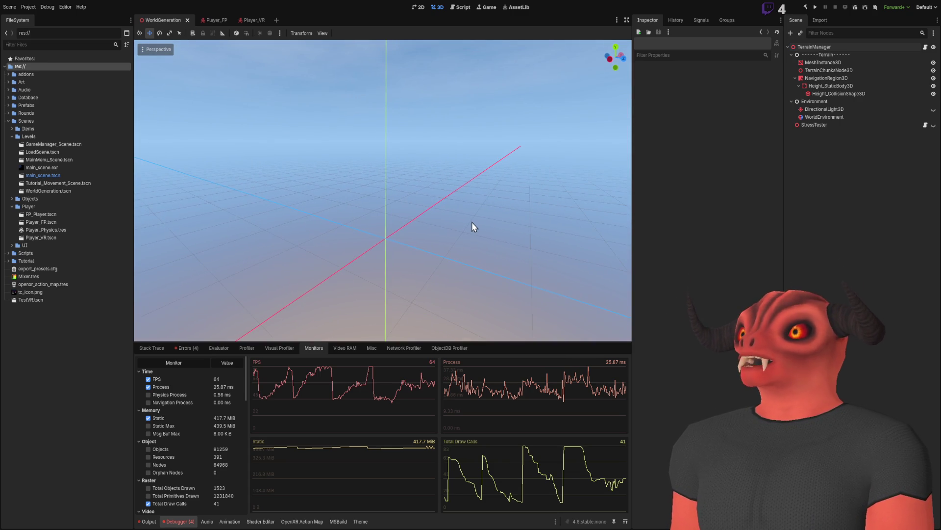